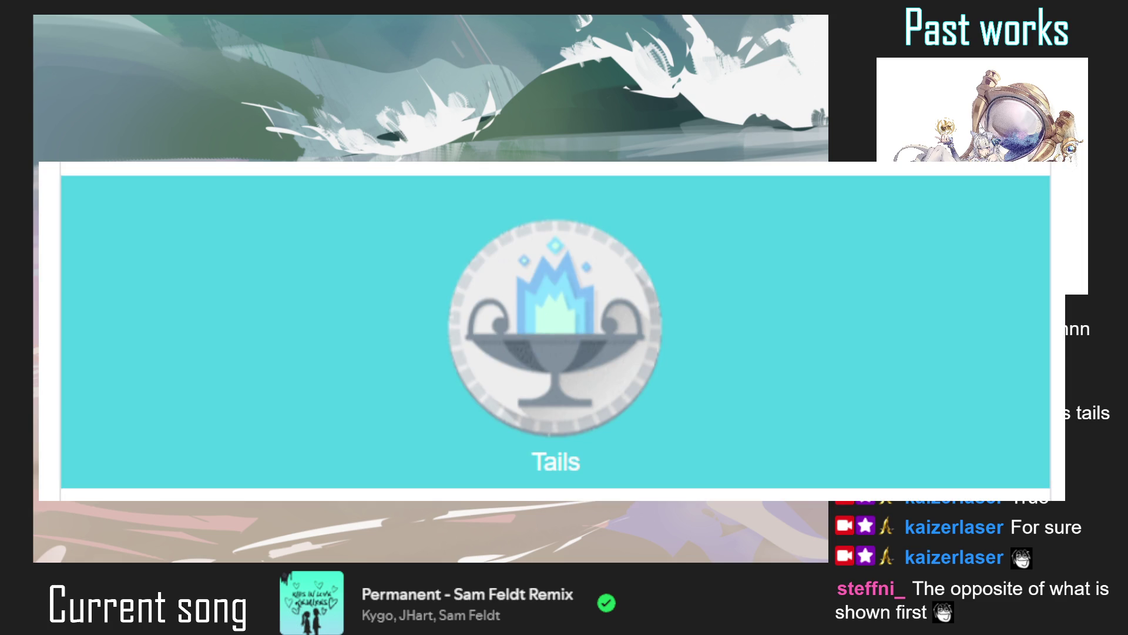
Zoom out to the whole canvas and auto-select the pale wet-sand and shallow-water patches.
click(592, 382)
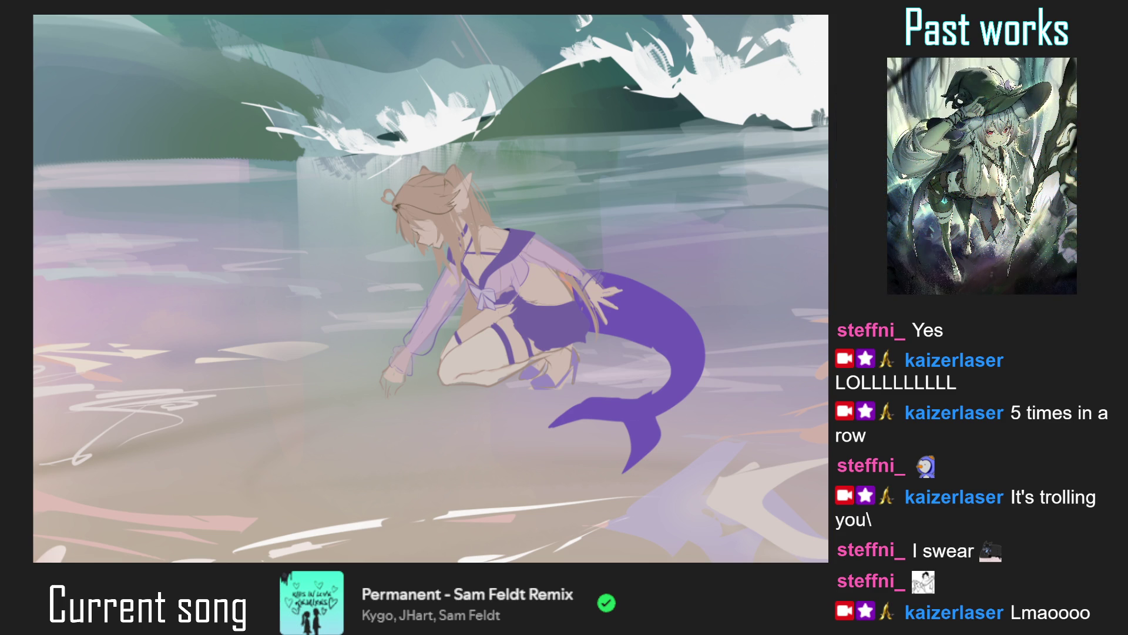
scroll(431, 288, down, 3)
scroll(430, 287, down, 2)
scroll(431, 288, down, 1)
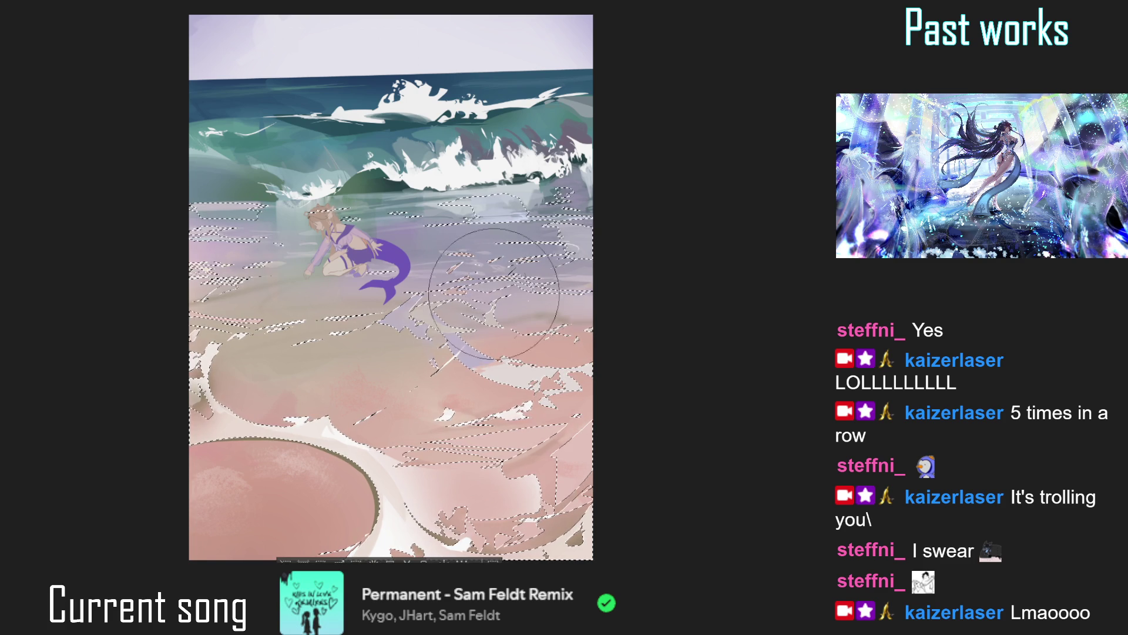
Paint light lavender airbrush strokes into the selected wet sand with a smaller brush.
key(bracketleft)
drag(399, 317, 457, 282)
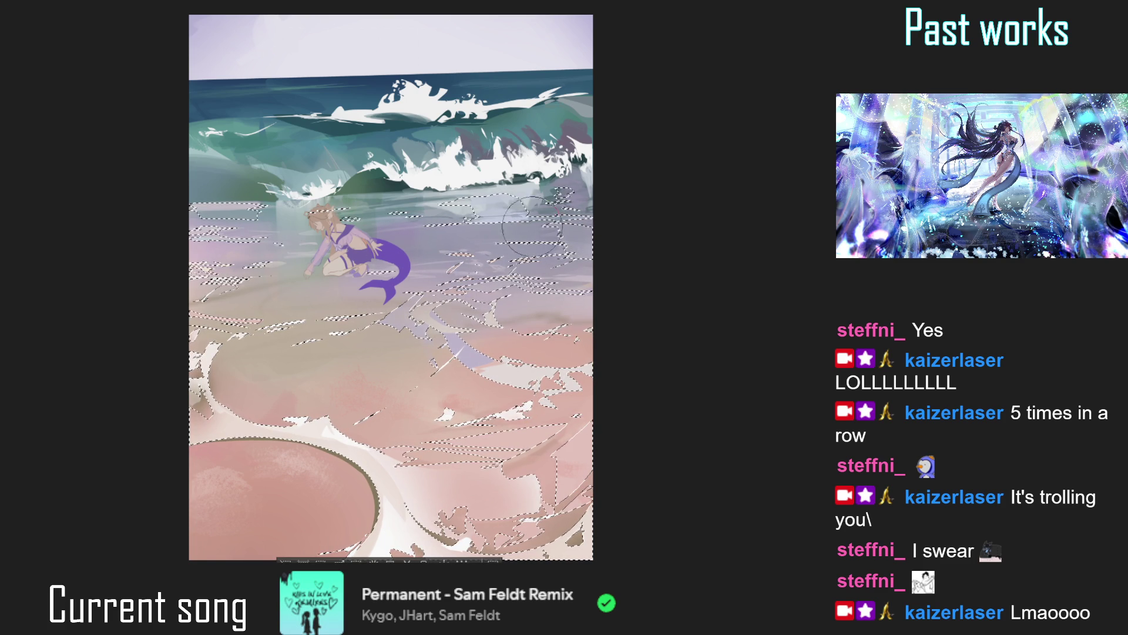
key(bracketright)
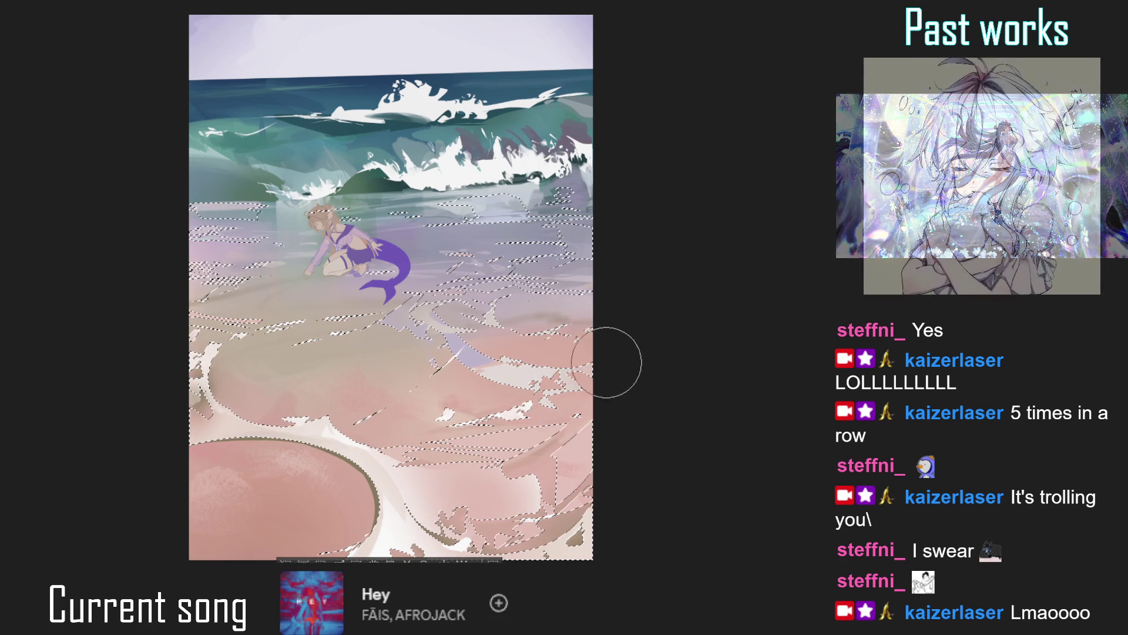
Clear the selection and return the rotated view to upright and zoomed out.
key(ctrl+d)
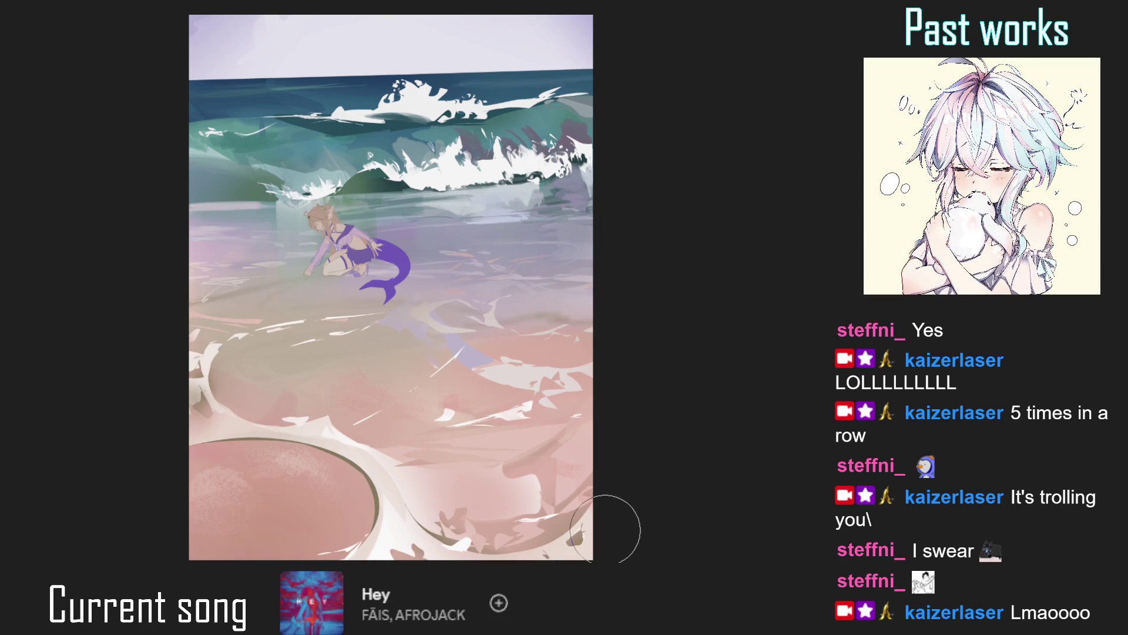
key(bracketleft)
key(bracketleft)
key(bracketleft)
drag(473, 252, 430, 240)
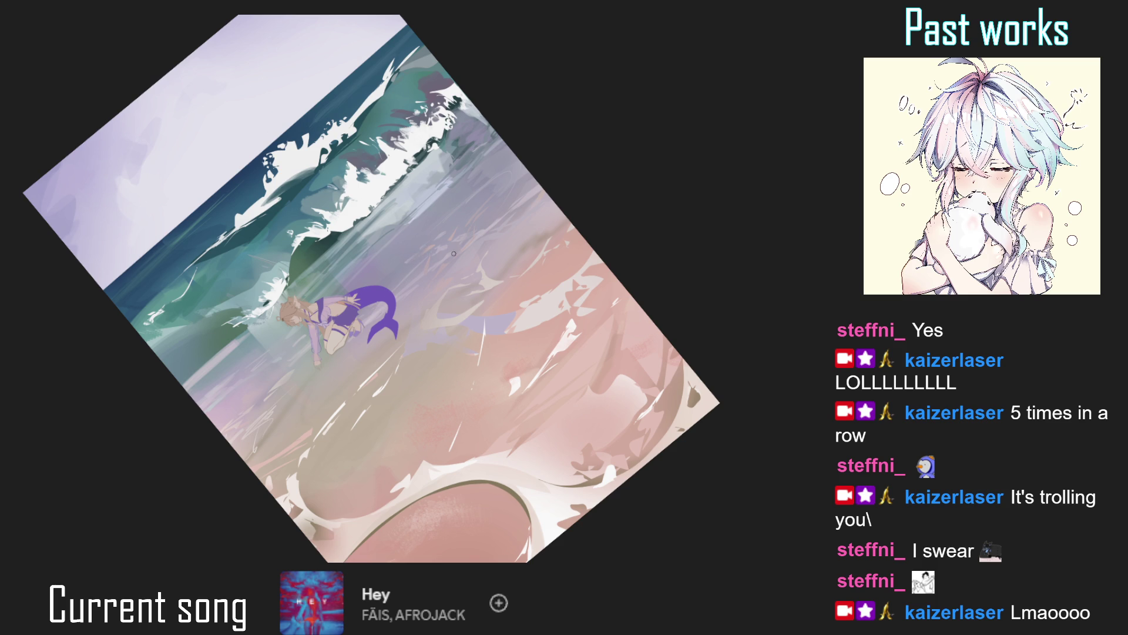
key(ctrl+0)
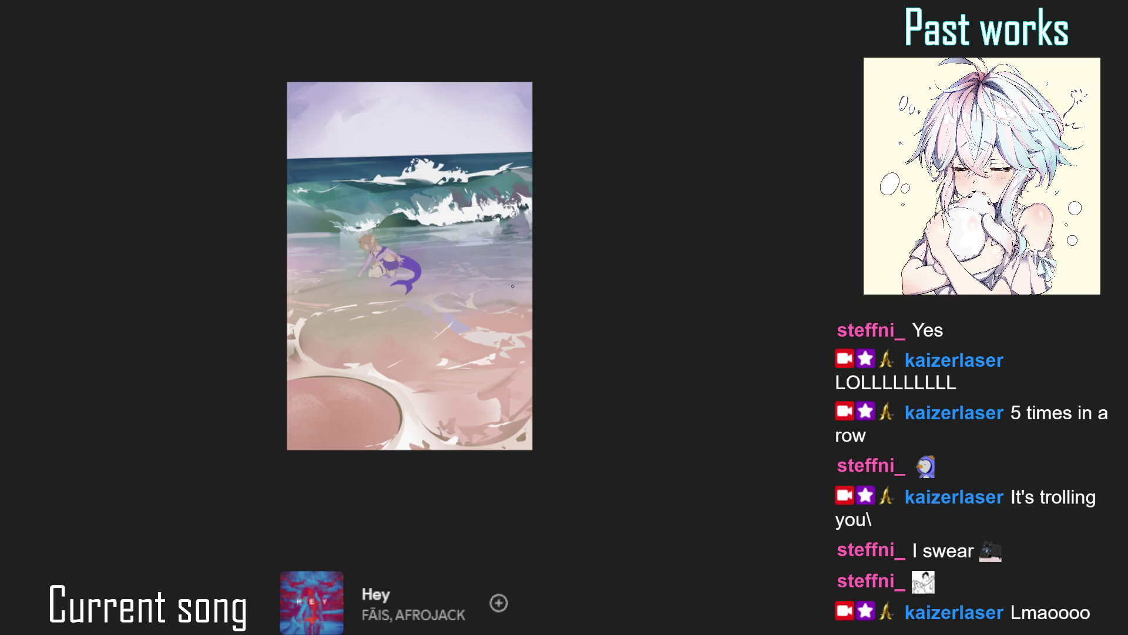
scroll(508, 270, up, 2)
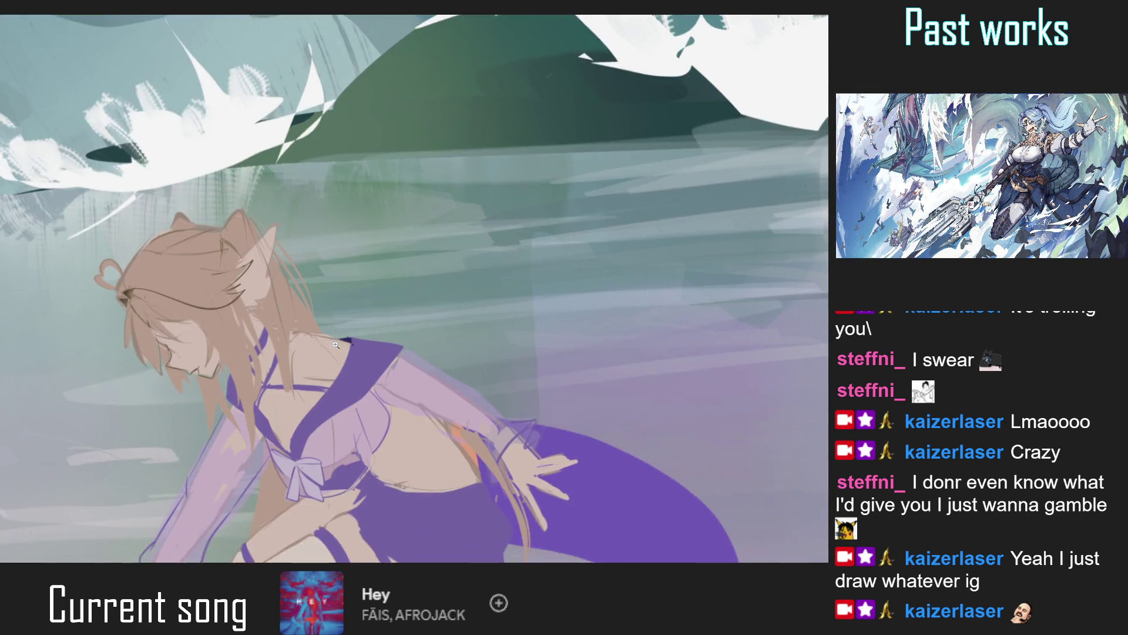
Draw thin purple lines along the ear's outer and inner edges, redrawing the first one thinner.
click(336, 344)
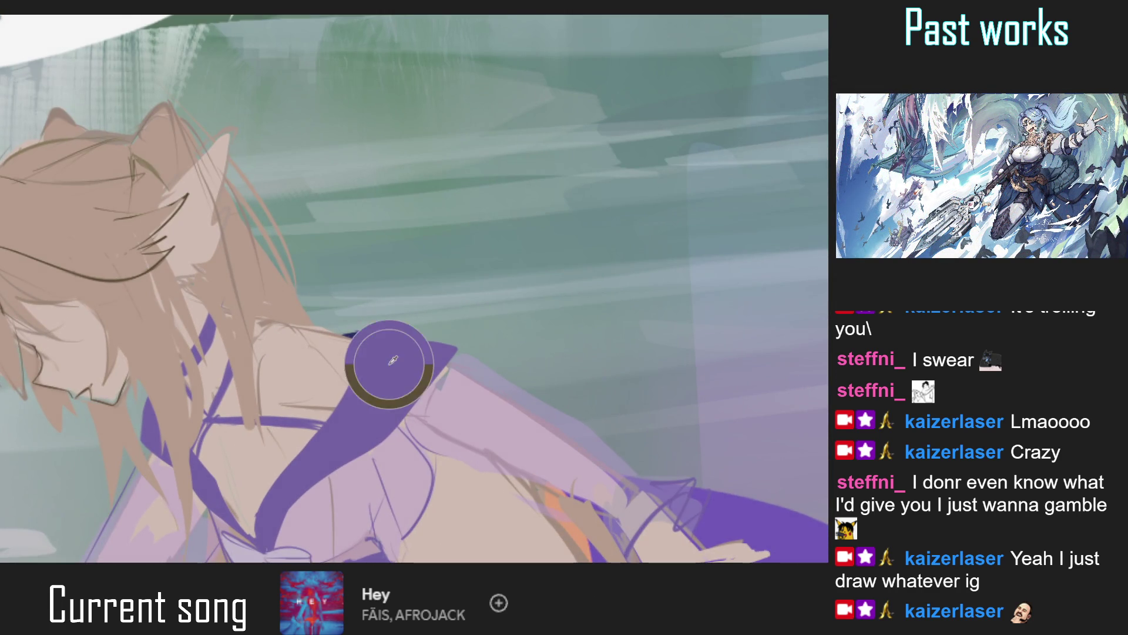
drag(159, 207, 226, 130)
key(ctrl+z)
drag(154, 213, 226, 132)
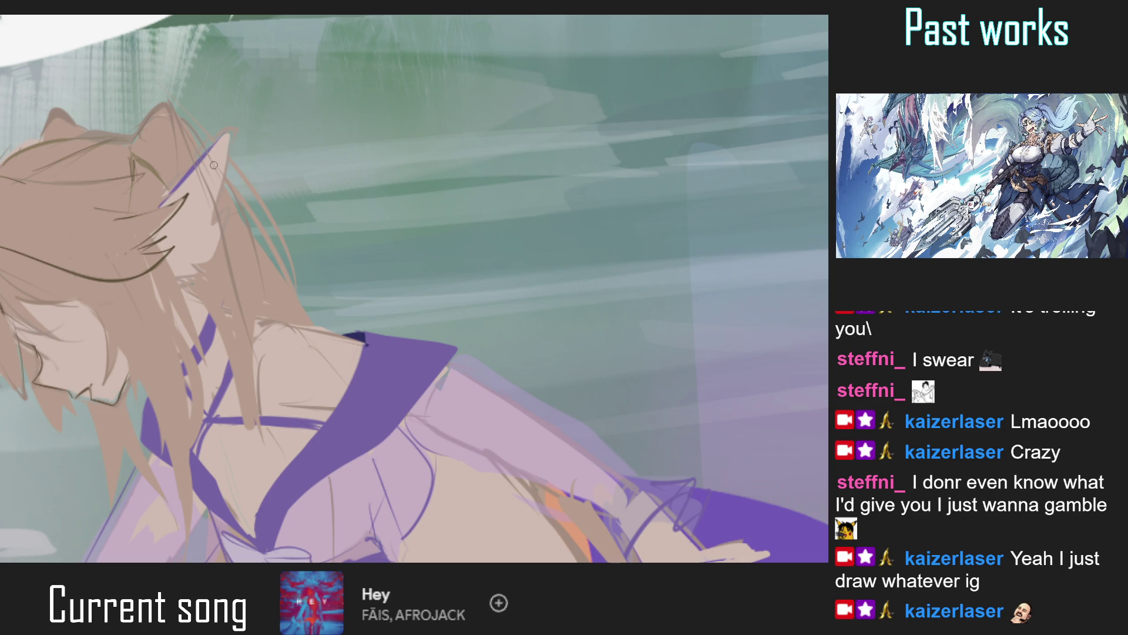
drag(166, 240, 210, 220)
Select the girl's figure, tint the ear a lighter lavender, then clear the selection.
mouse_move(182, 272)
mouse_down()
mouse_move(196, 286)
mouse_move(214, 235)
mouse_move(229, 290)
mouse_up()
scroll(214, 235, down, 3)
scroll(229, 290, up, 3)
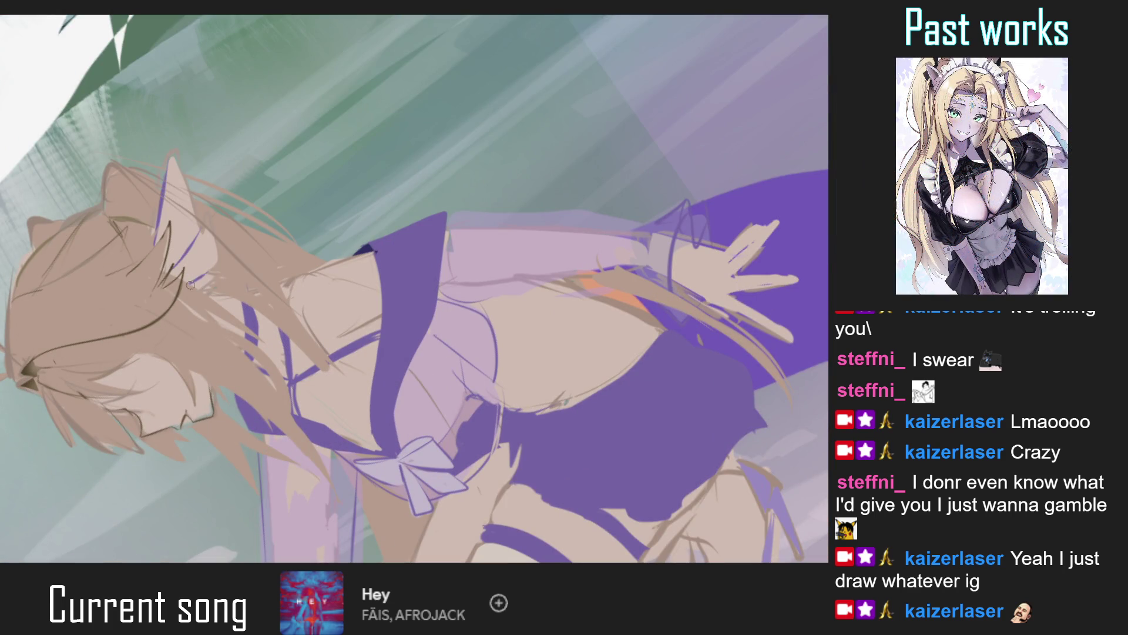
scroll(204, 271, down, 3)
scroll(204, 270, up, 3)
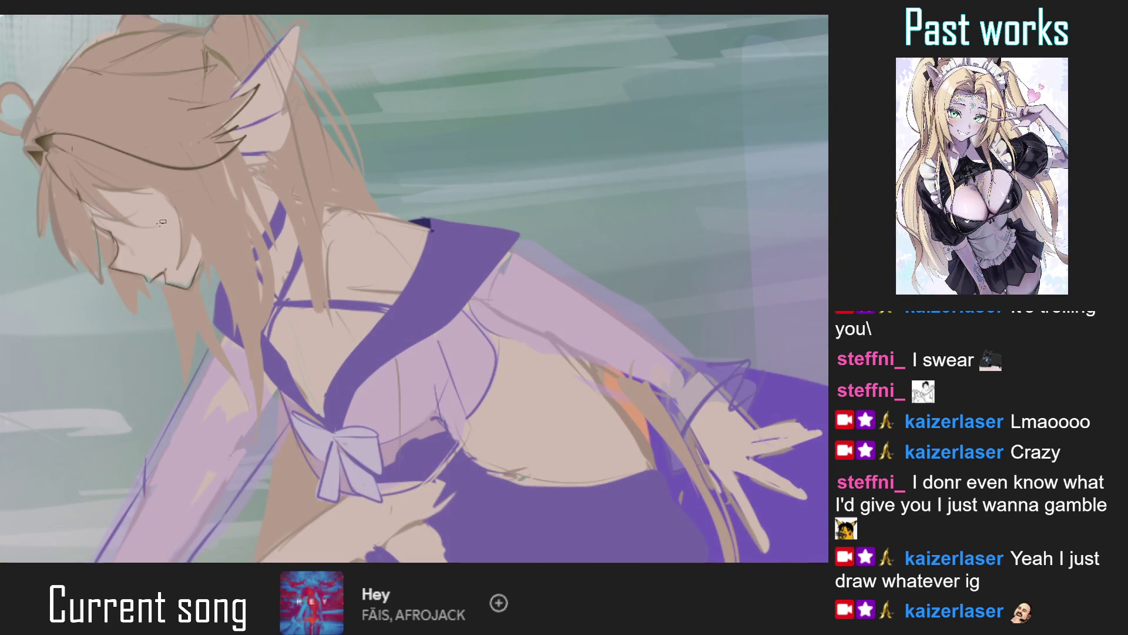
scroll(231, 213, up, 2)
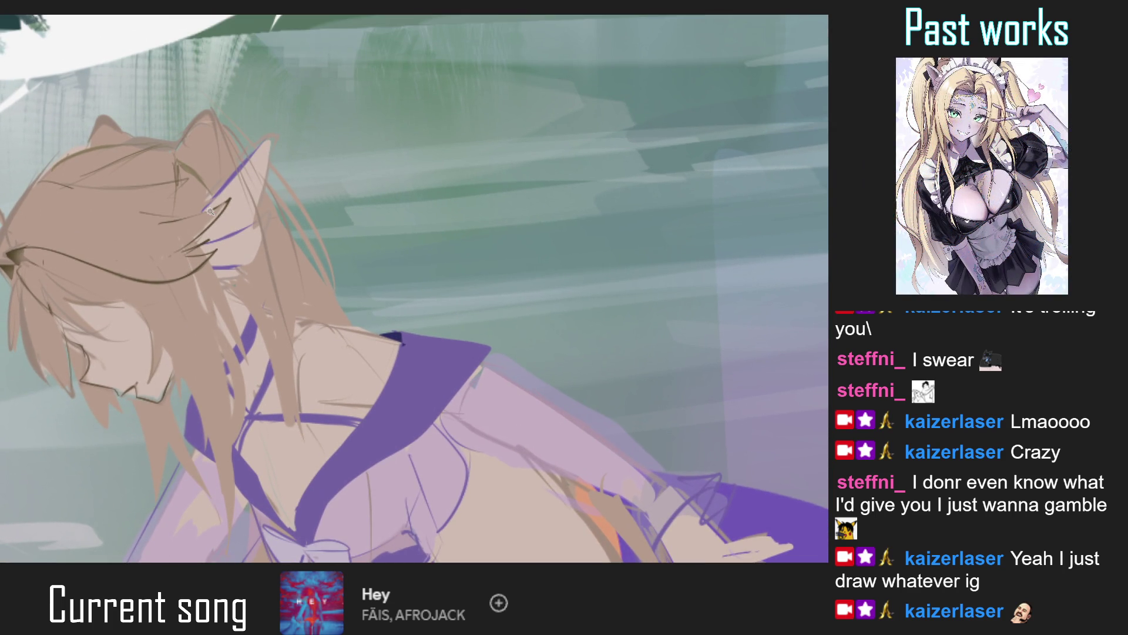
key(ctrl+shift+d)
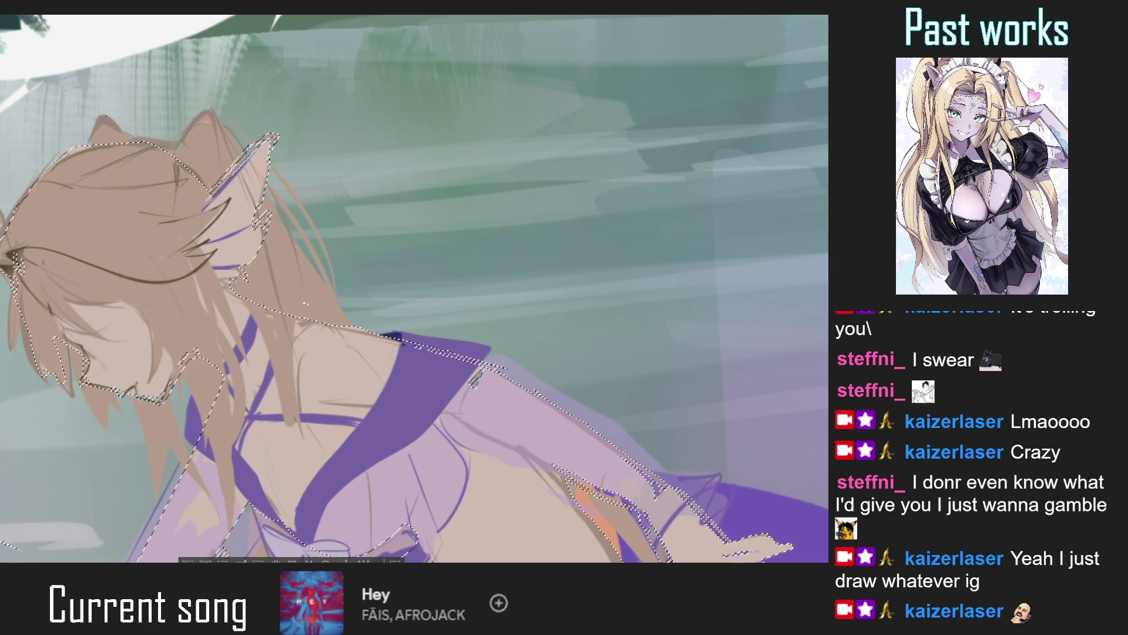
drag(259, 150, 244, 223)
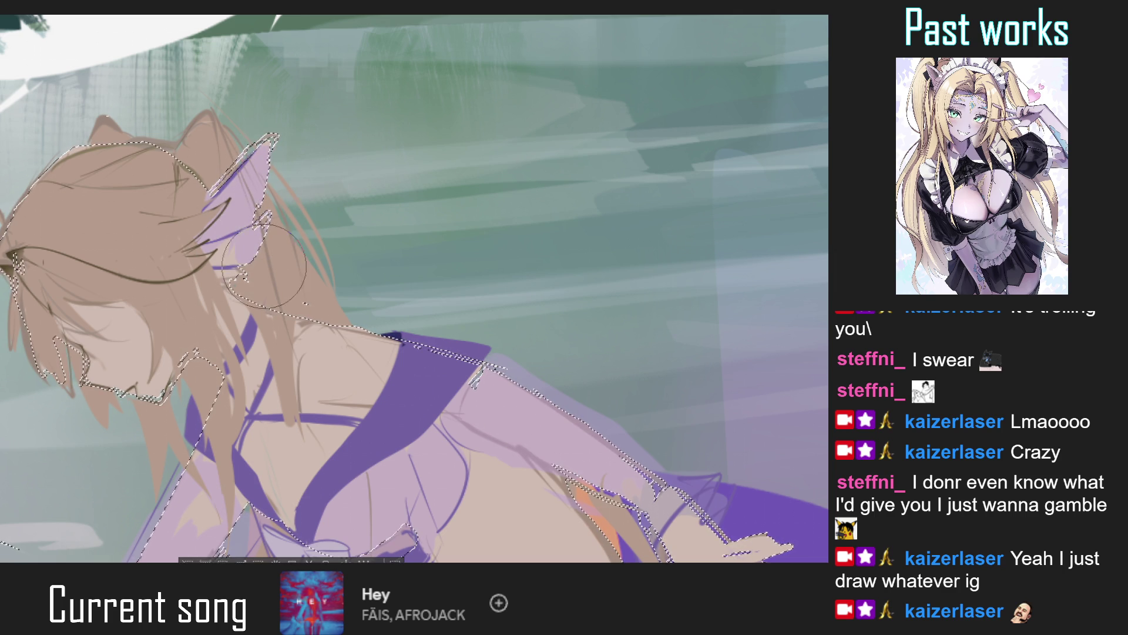
key(ctrl+d)
scroll(288, 203, down, 5)
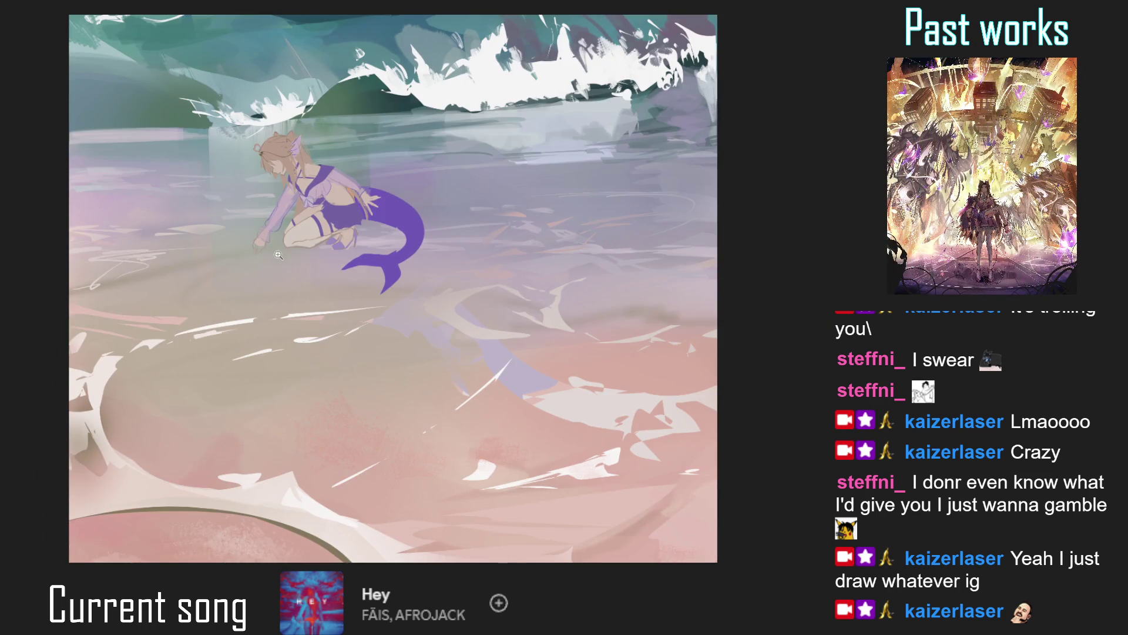
Sample the paint colour from the mermaid's foot with the eyedropper.
scroll(246, 332, down, 2)
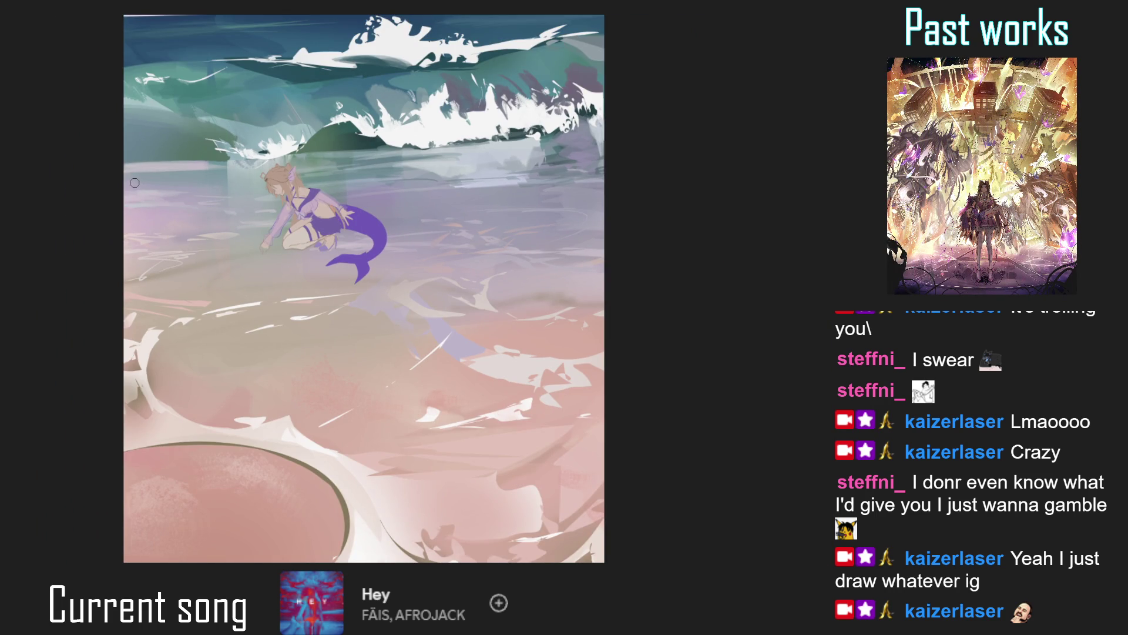
scroll(327, 176, up, 4)
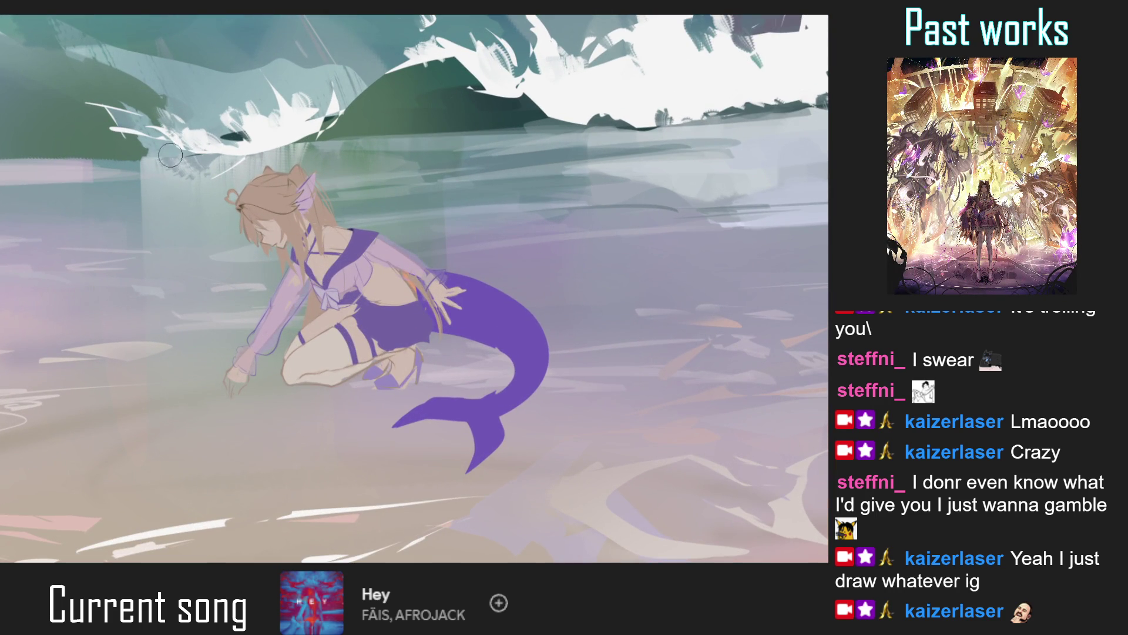
scroll(216, 201, up, 1)
scroll(235, 203, up, 2)
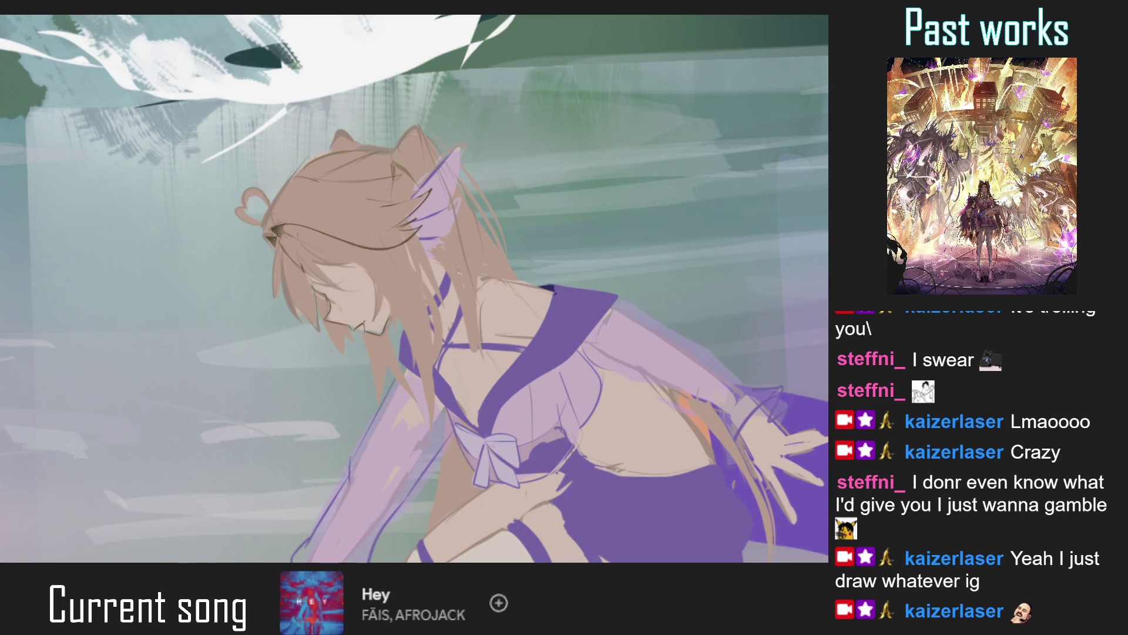
scroll(286, 189, down, 5)
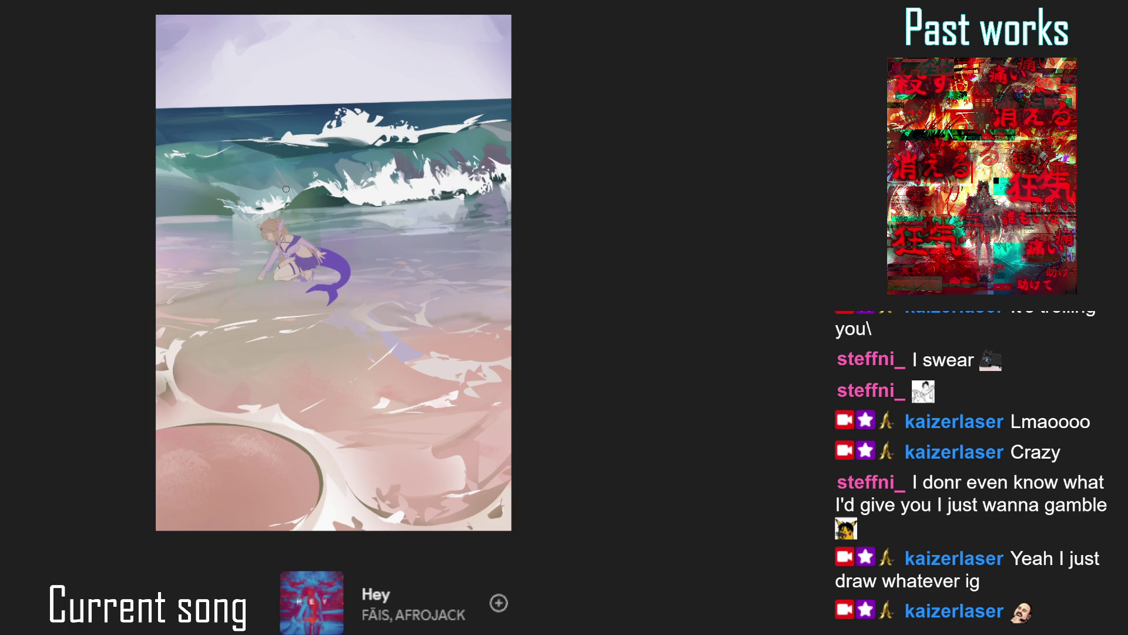
scroll(310, 262, up, 5)
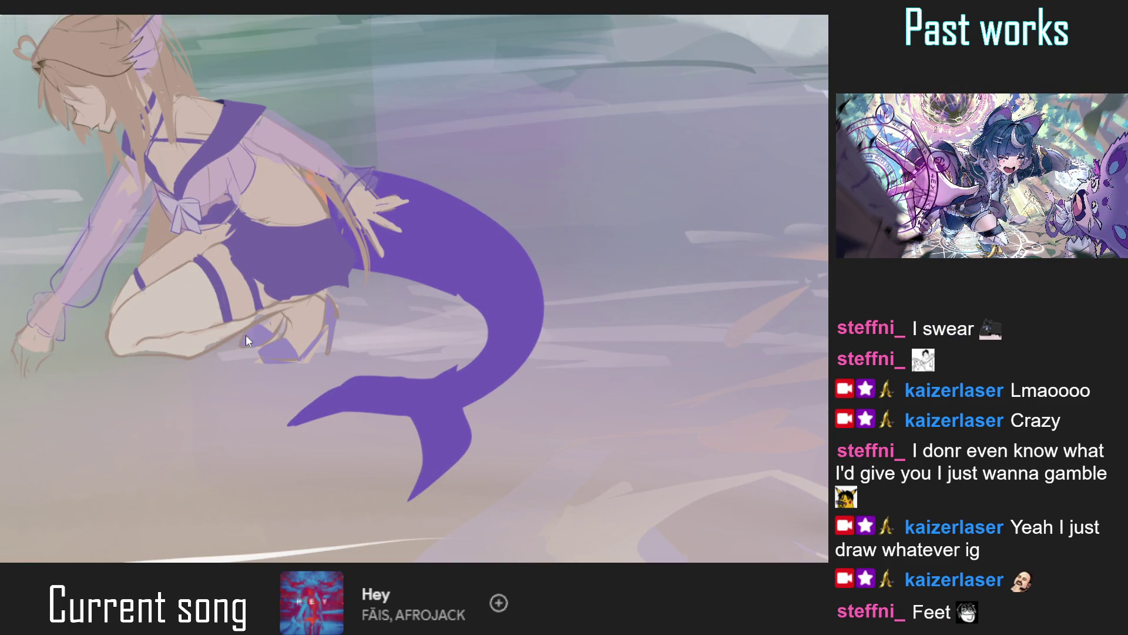
alt+click(265, 334)
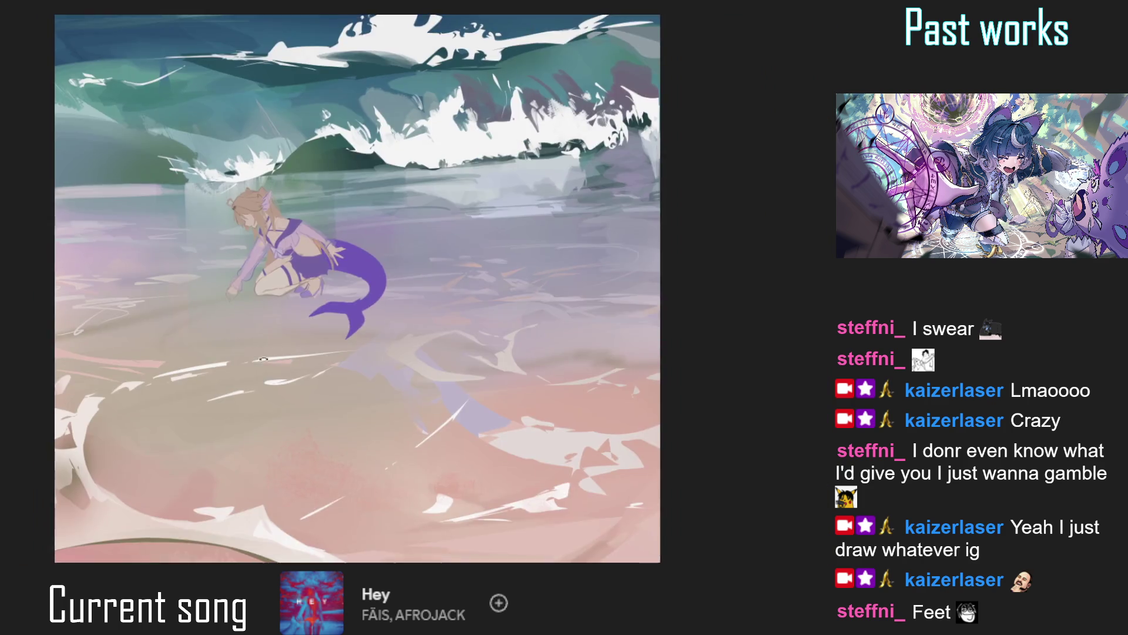
Extend the orange hair streak at the waist slightly with a smaller brush.
drag(262, 362, 317, 369)
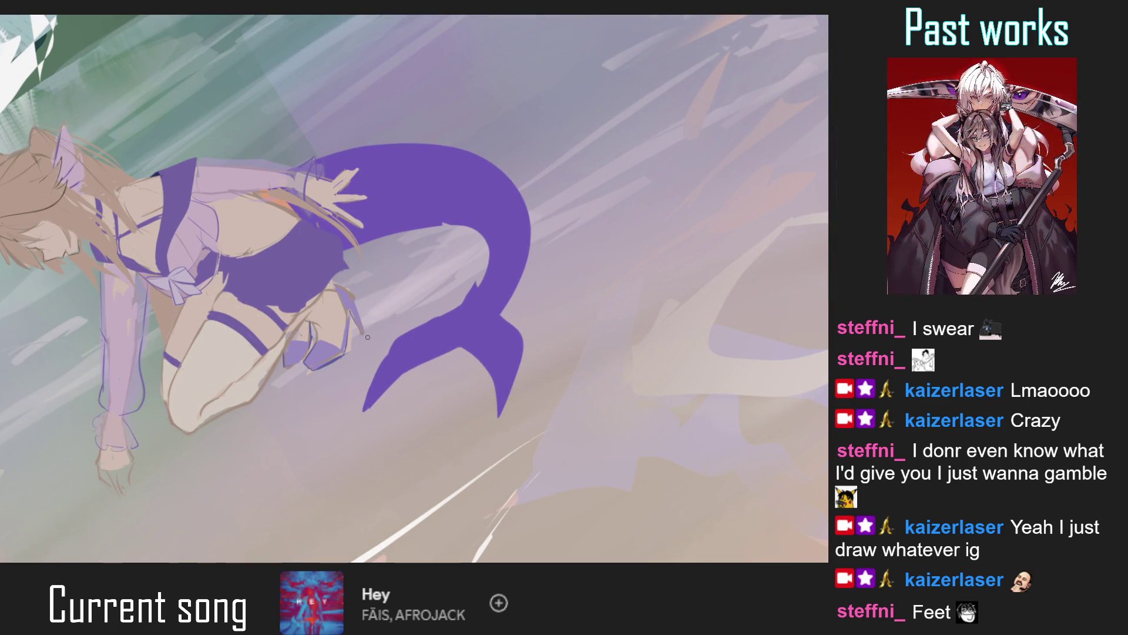
key(ctrl+0)
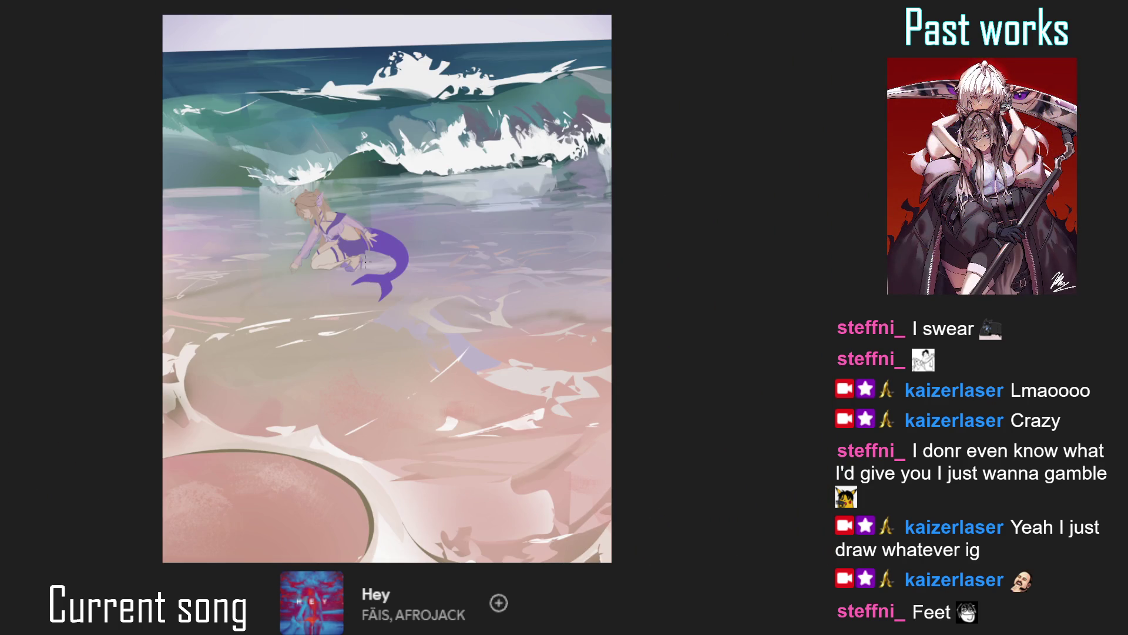
mouse_move(365, 262)
mouse_down()
mouse_move(404, 286)
mouse_move(393, 286)
mouse_up()
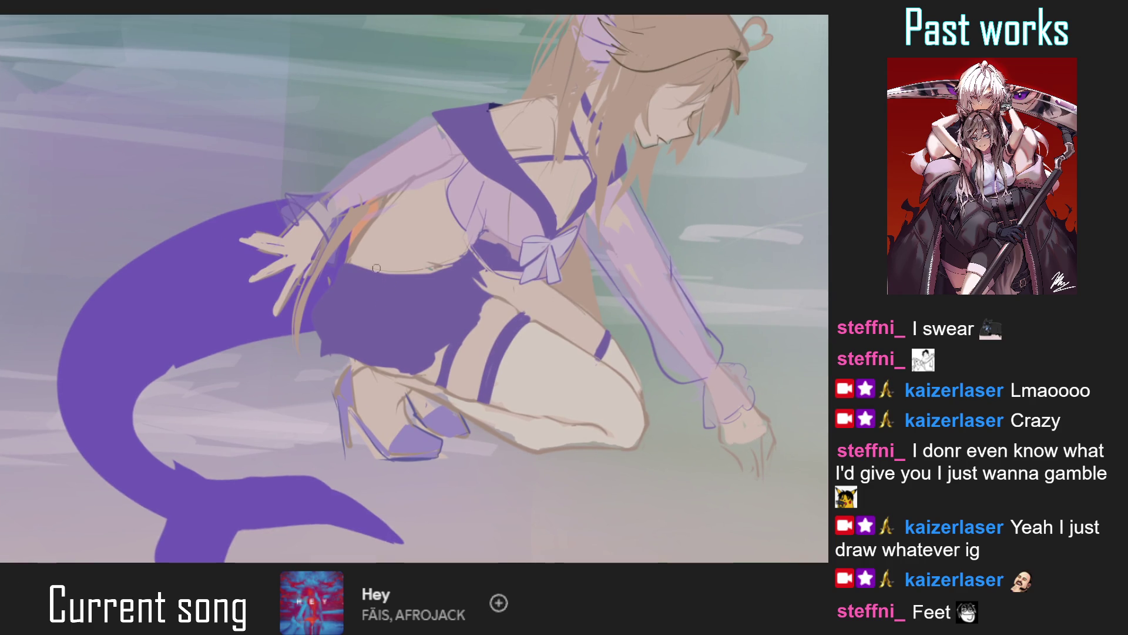
key(bracketleft)
key(bracketleft)
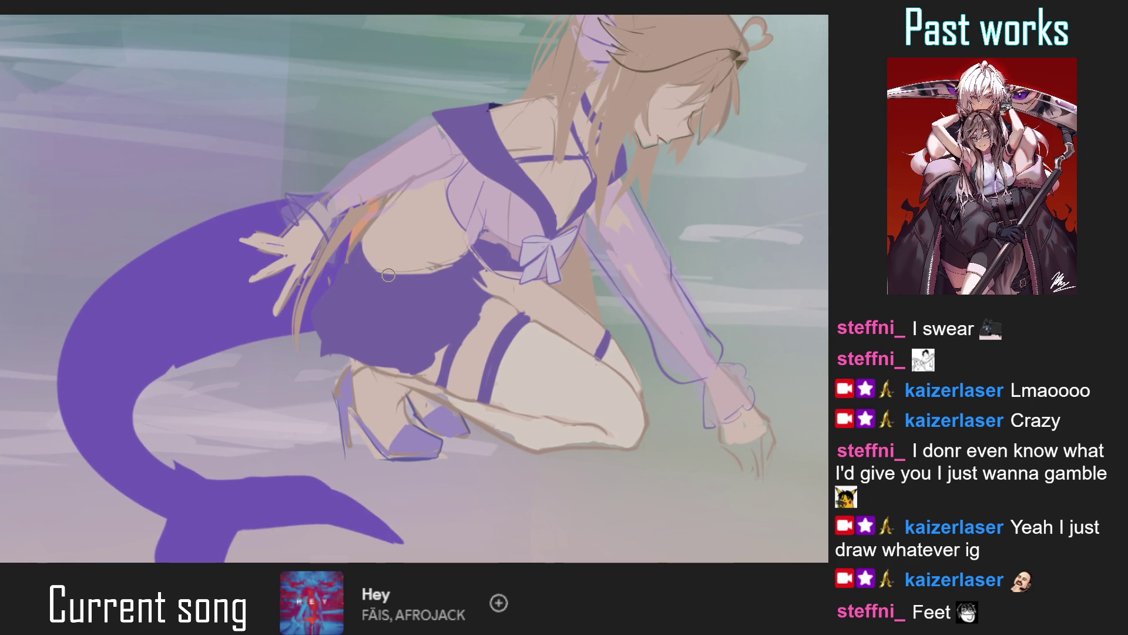
mouse_move(360, 231)
mouse_down()
mouse_move(365, 219)
mouse_move(353, 250)
mouse_up()
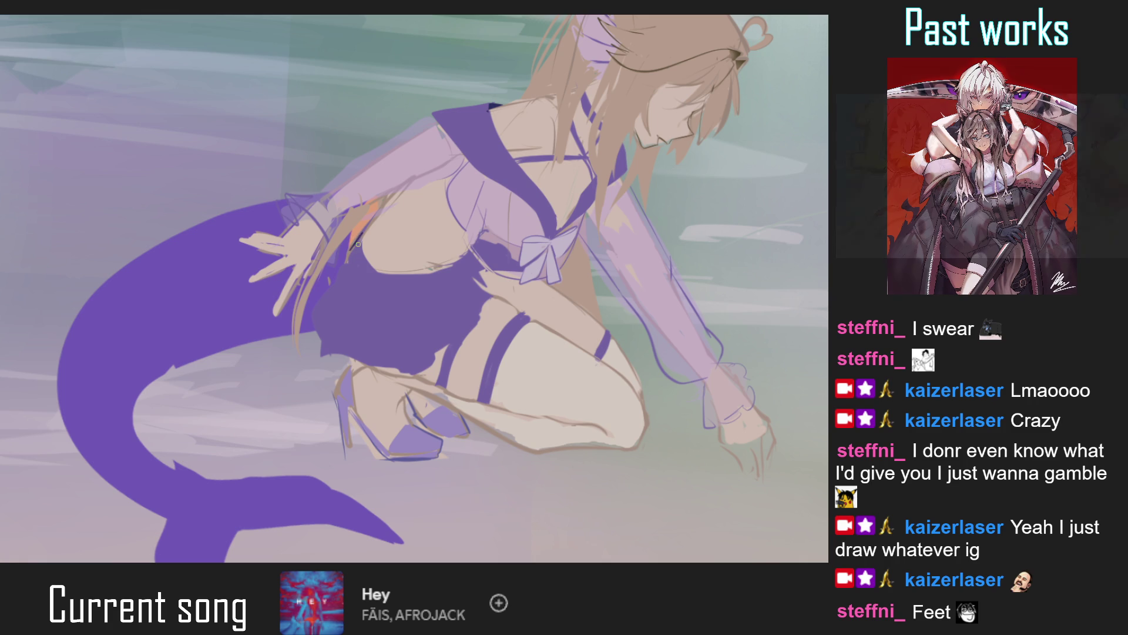
key(ctrl+0)
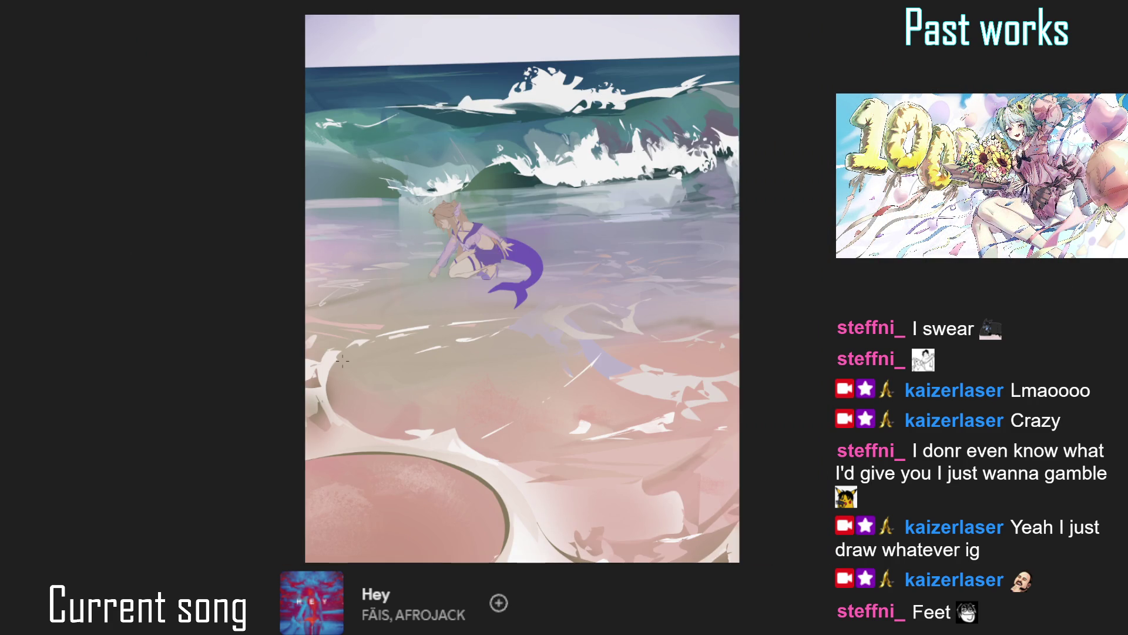
Add small strokes along the lower chest outline and mirror the view to check them.
click(513, 236)
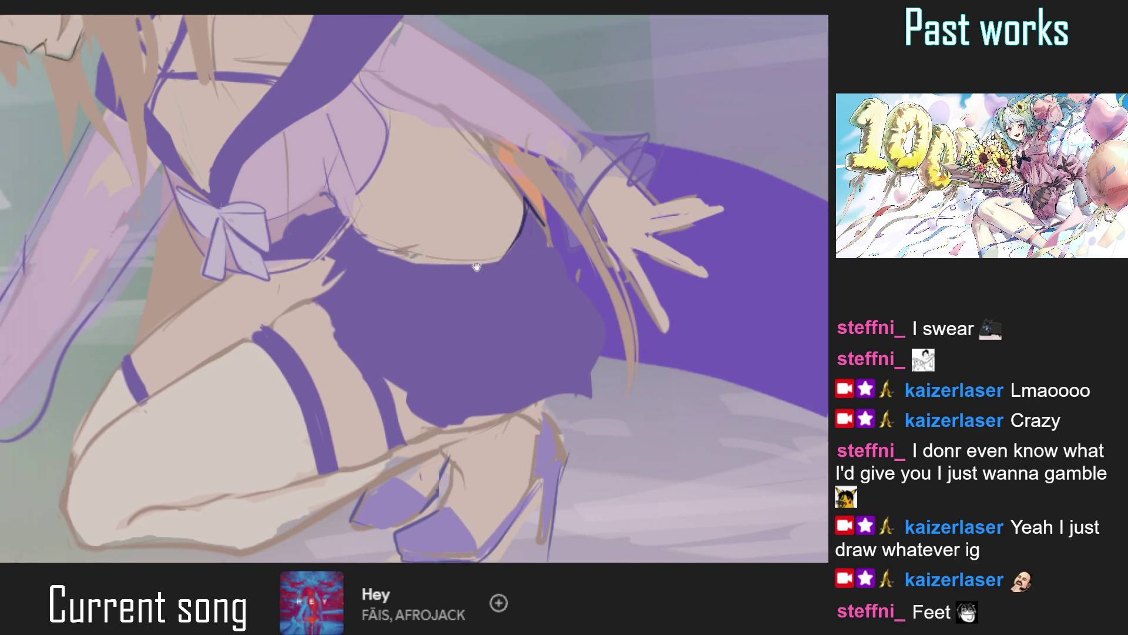
mouse_move(452, 232)
mouse_down()
mouse_move(440, 240)
mouse_move(443, 267)
mouse_move(475, 328)
mouse_up()
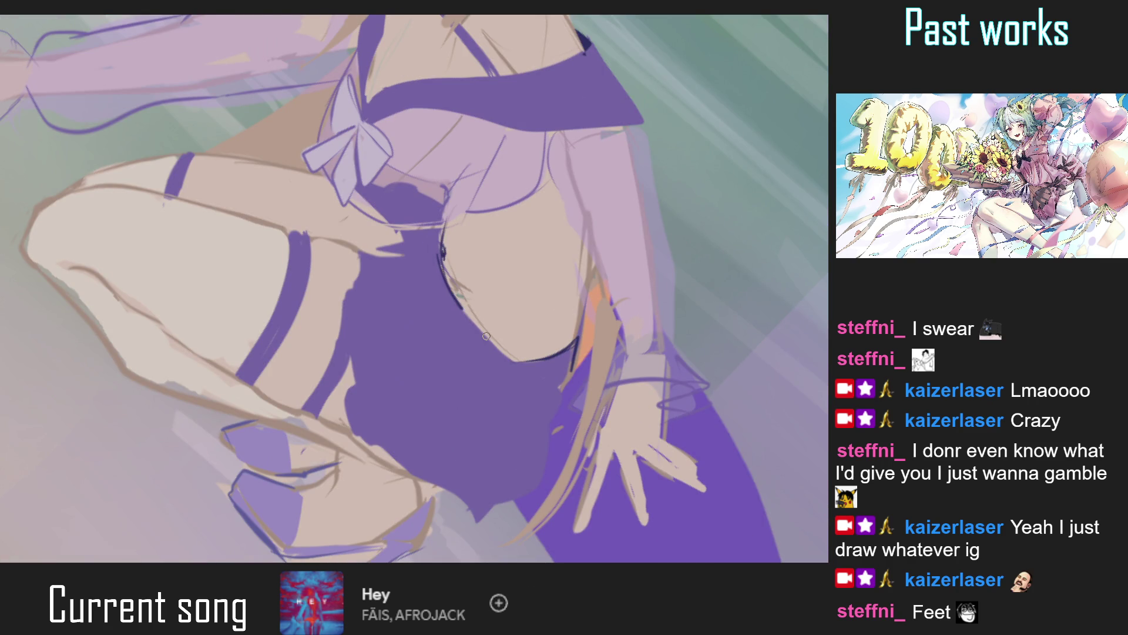
drag(438, 261, 526, 363)
key(ctrl+0)
key(m)
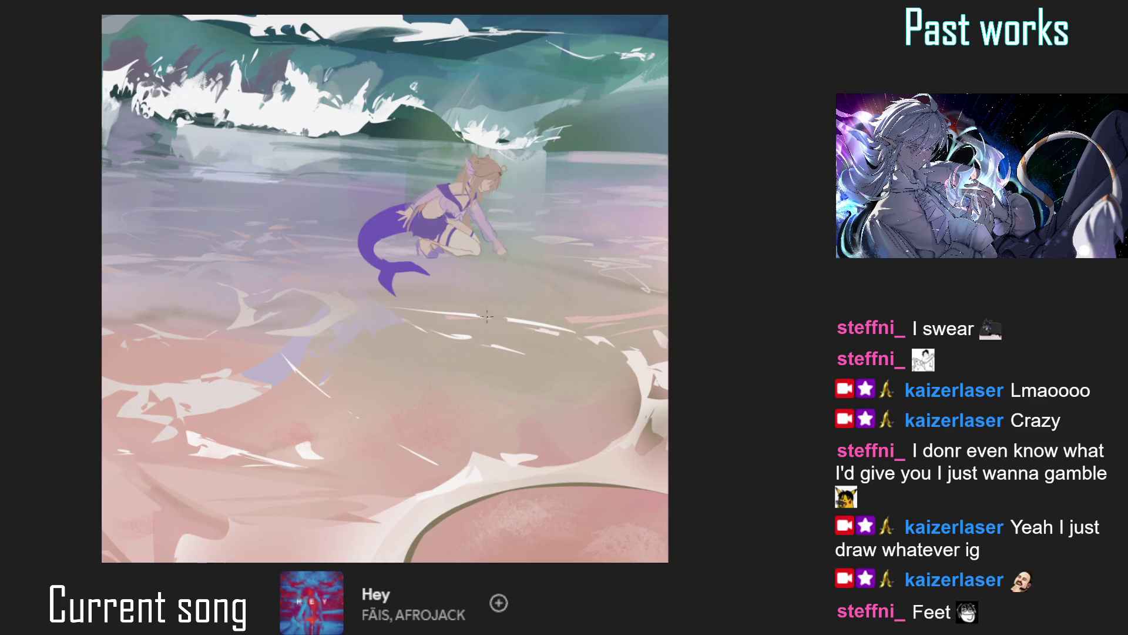
key(m)
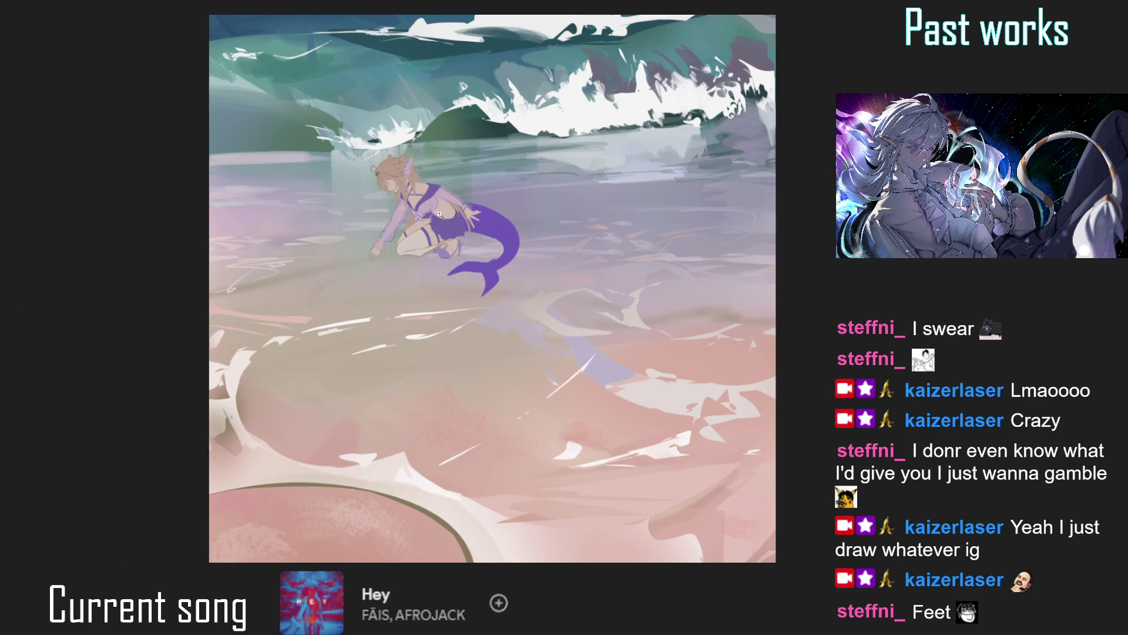
Draw a thin zipper line on the mermaid's purple skirt.
scroll(444, 216, up, 5)
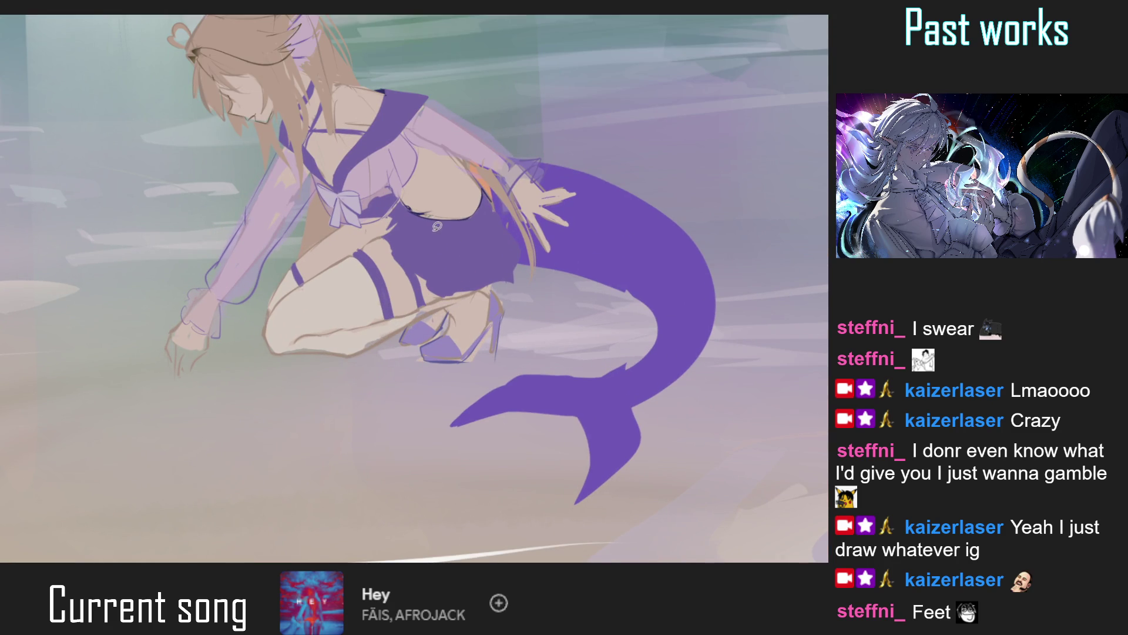
scroll(405, 219, down, 5)
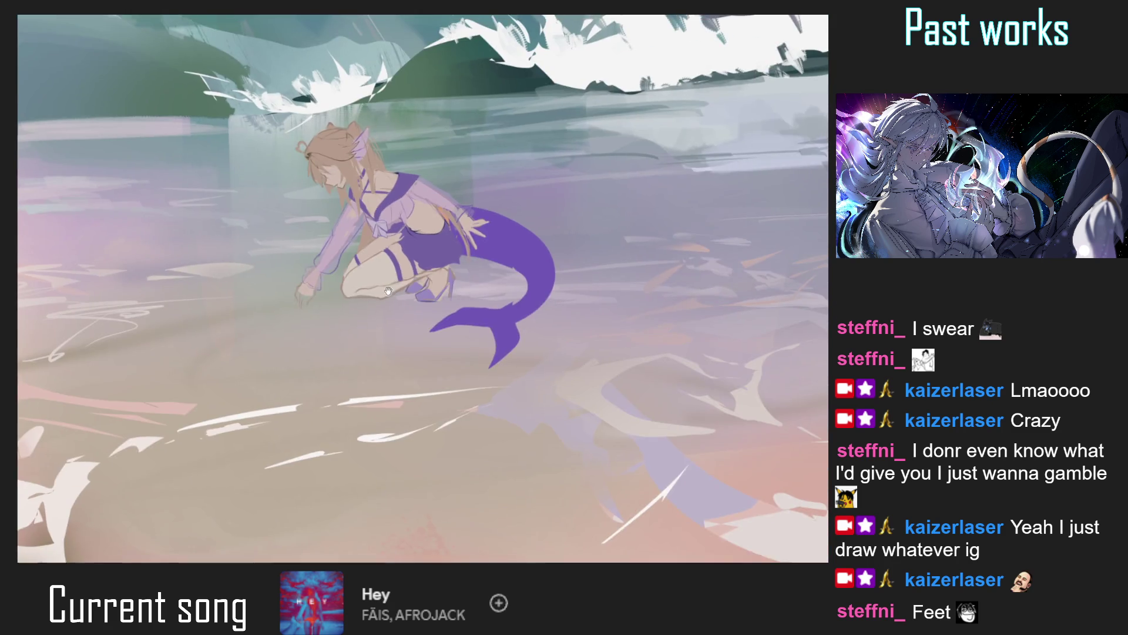
scroll(384, 305, up, 3)
scroll(384, 305, up, 2)
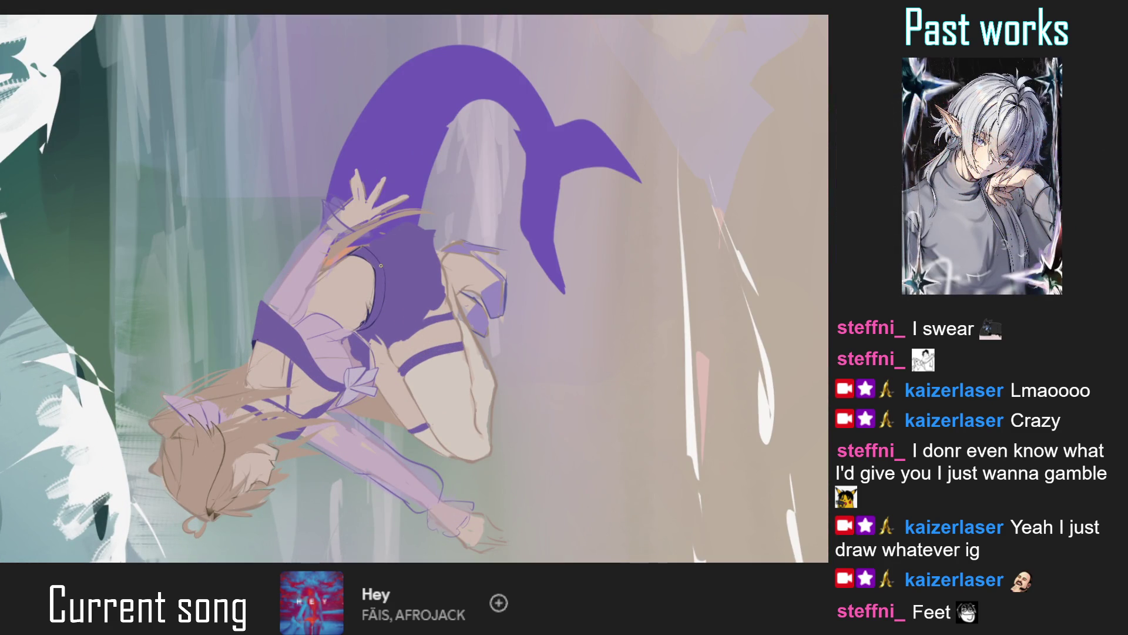
key(ctrl+0)
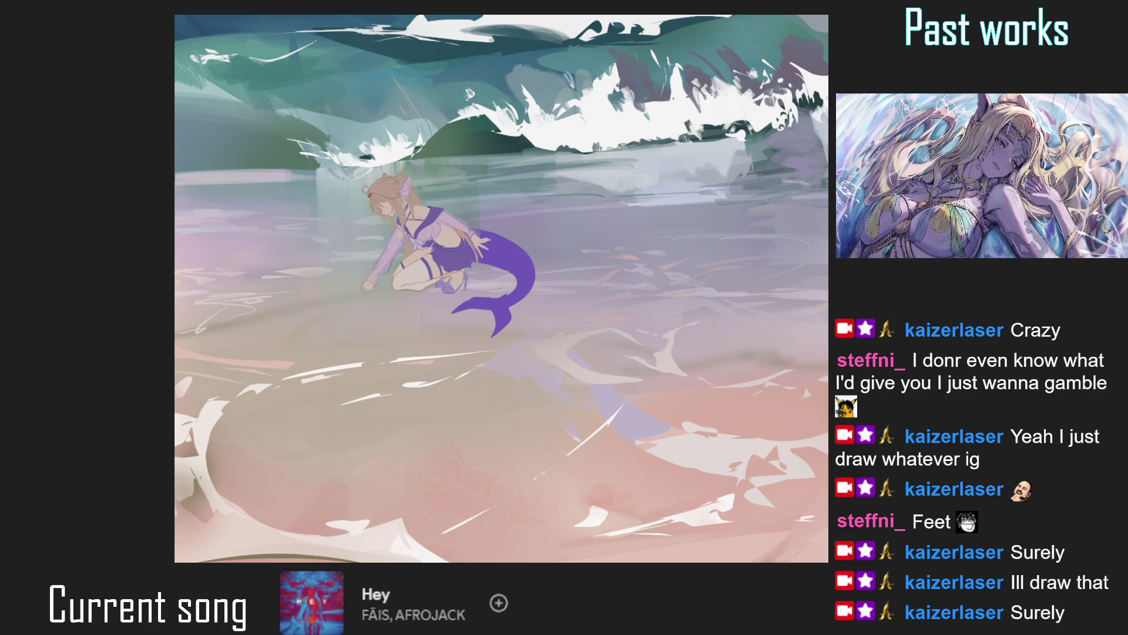
click(447, 237)
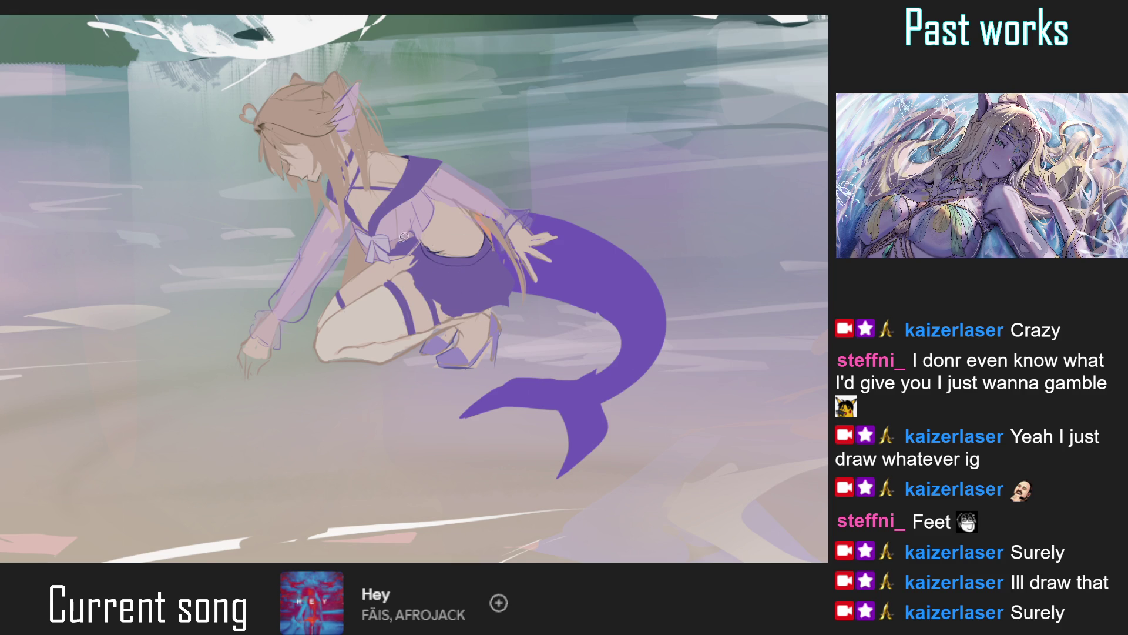
drag(450, 269, 449, 286)
Mirror the view to check the figure and fill the first waist gap with skin colour.
scroll(453, 272, down, 3)
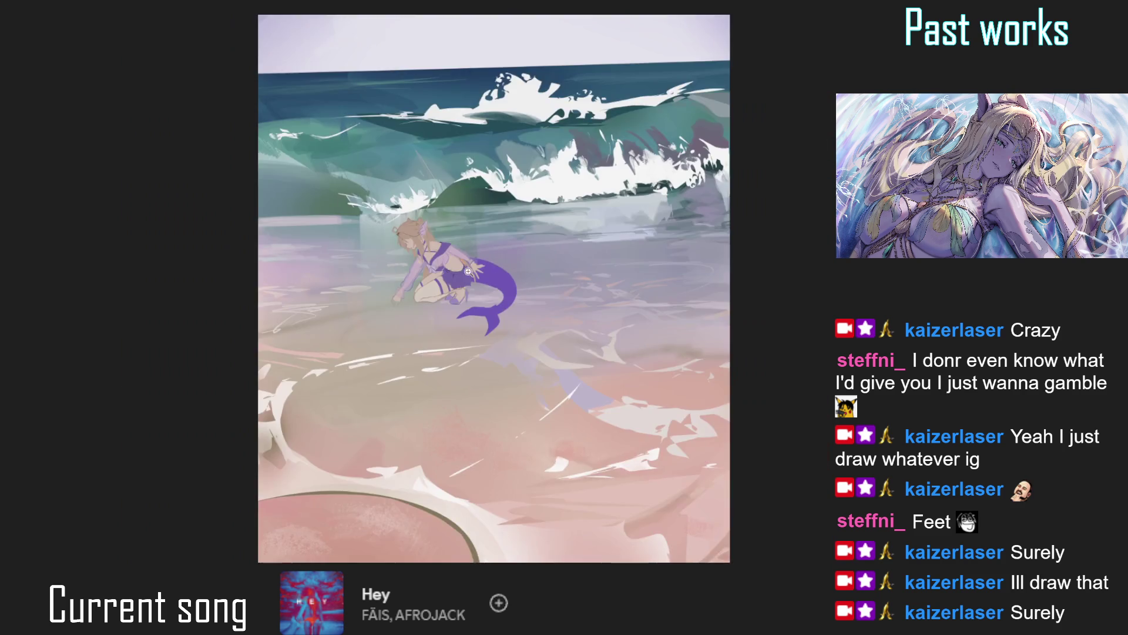
scroll(470, 262, up, 3)
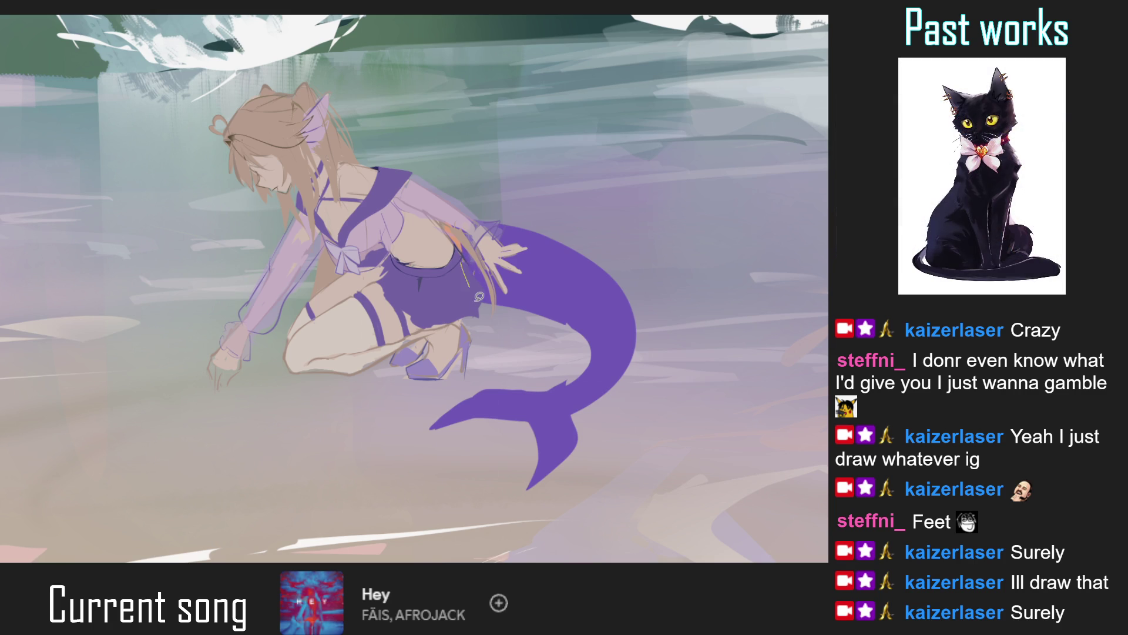
scroll(474, 297, down, 3)
scroll(470, 303, up, 2)
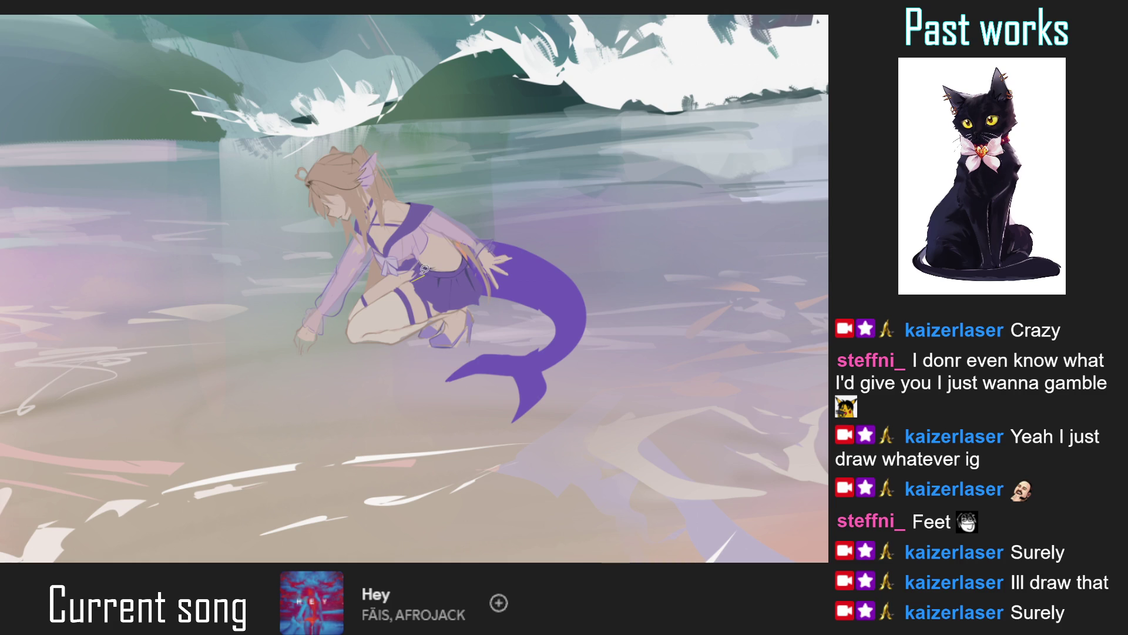
scroll(416, 274, down, 5)
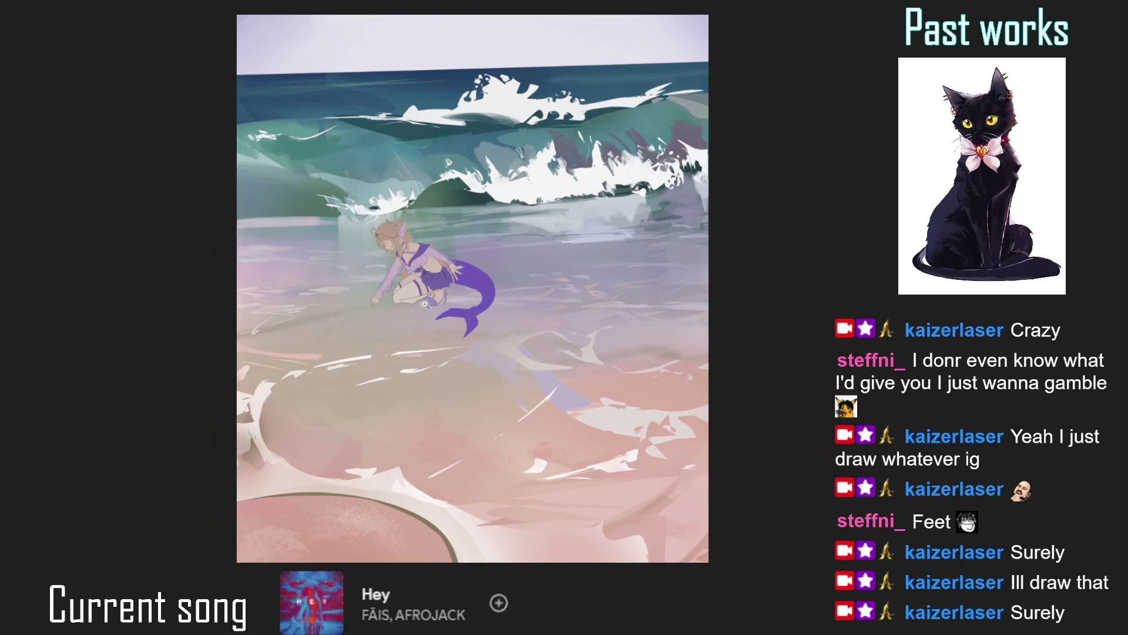
scroll(416, 274, up, 5)
scroll(426, 247, up, 2)
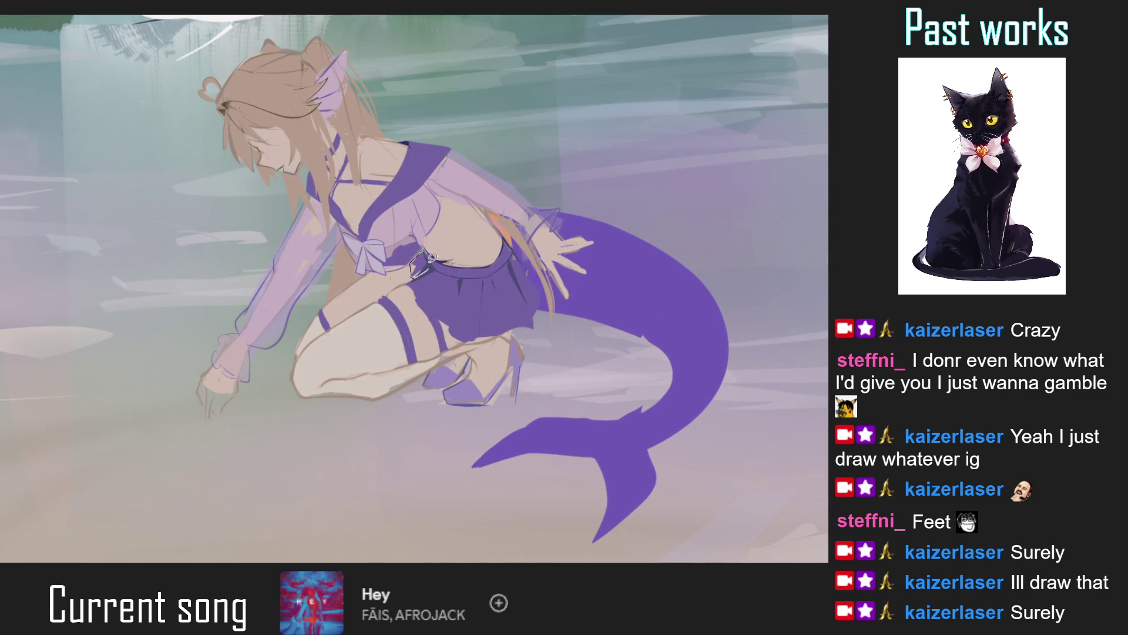
key(h)
scroll(458, 306, down, 3)
scroll(446, 270, up, 5)
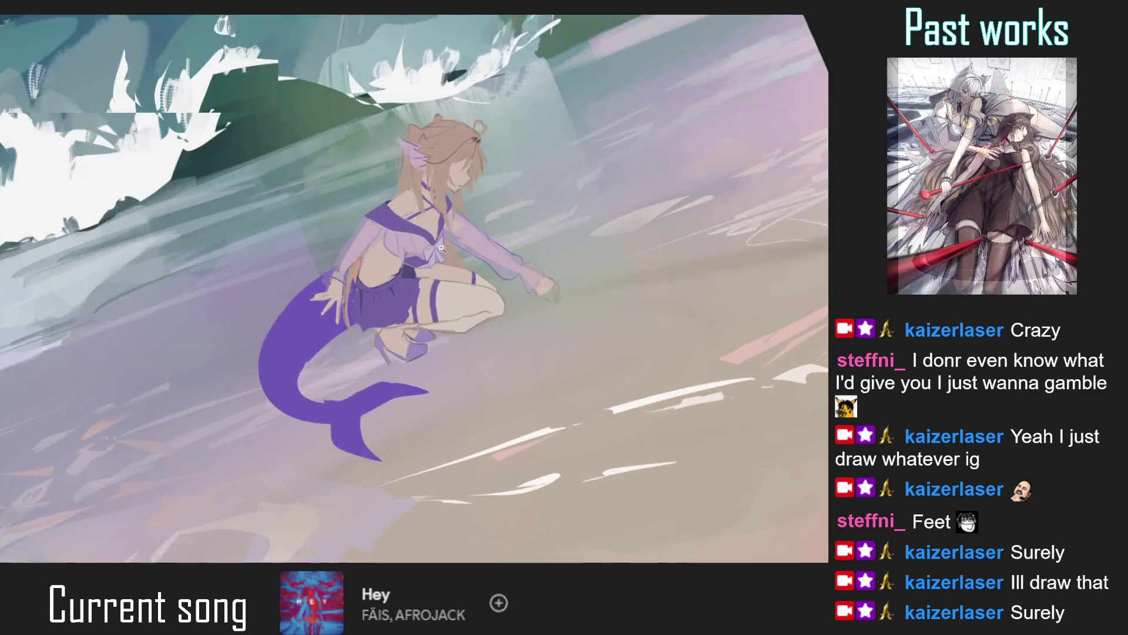
drag(433, 275, 429, 271)
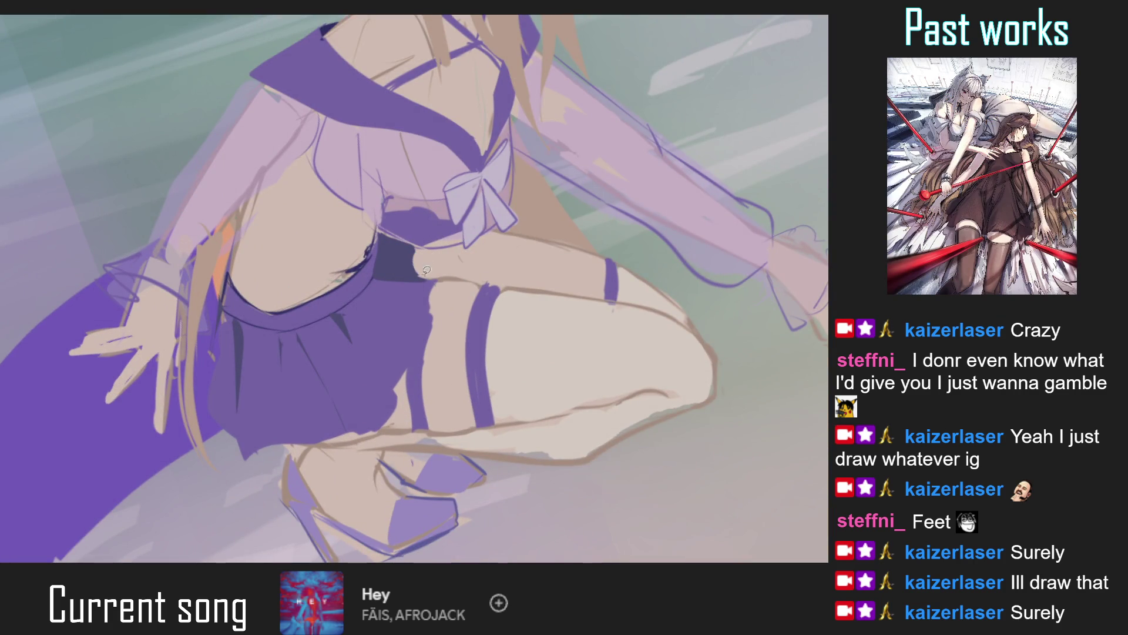
Lasso-fill a second gap near the waist with skin colour.
scroll(417, 257, up, 2)
mouse_move(388, 265)
mouse_down()
mouse_move(409, 254)
mouse_move(438, 281)
mouse_up()
key(ctrl+0)
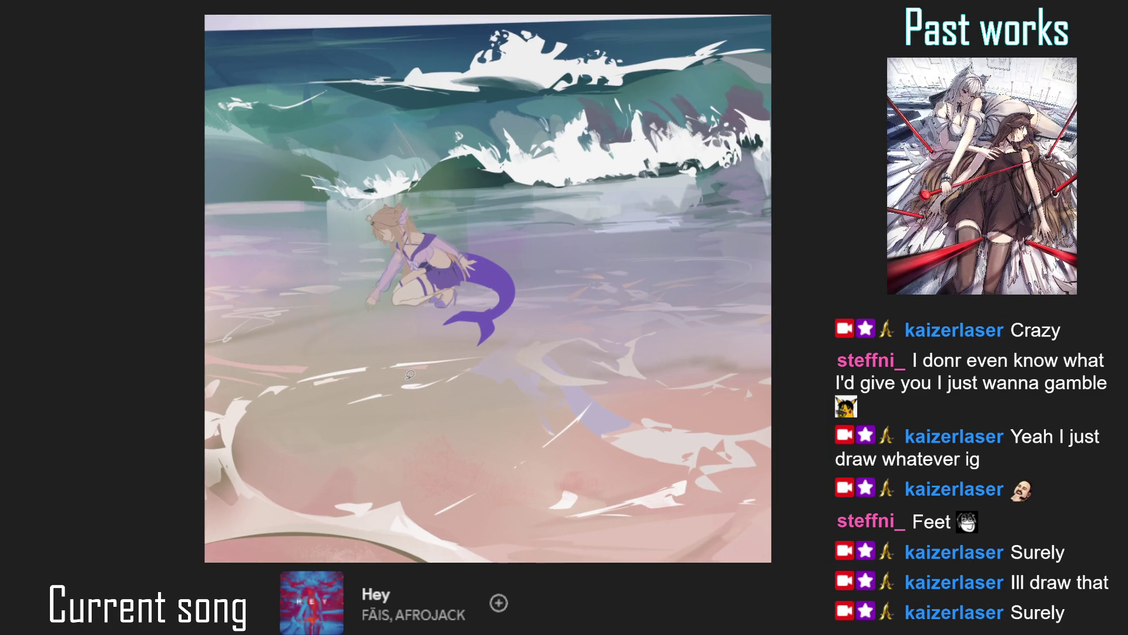
scroll(405, 261, up, 2)
scroll(406, 261, up, 2)
scroll(405, 261, up, 1)
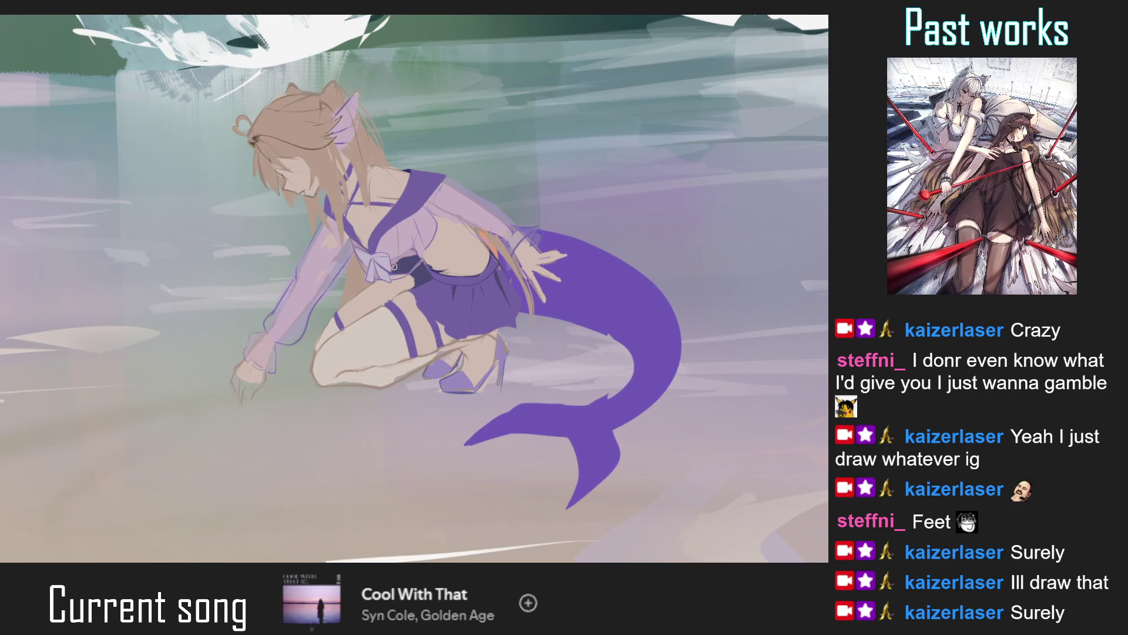
key(ctrl+0)
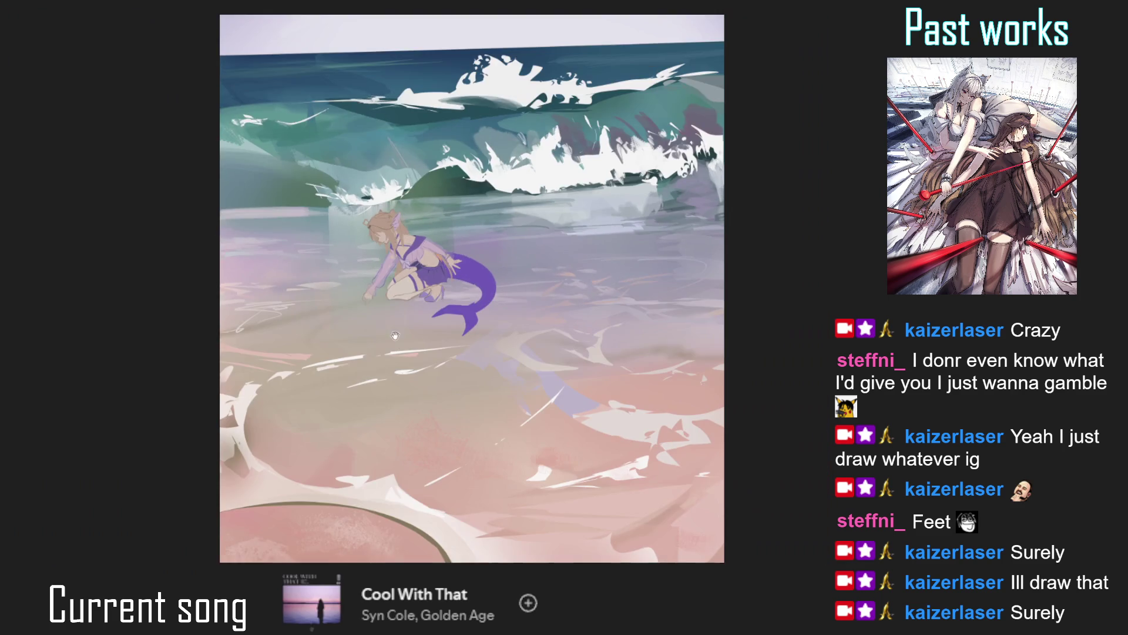
Paint a thin light line along the edge of the purple skirt.
scroll(429, 272, up, 3)
scroll(430, 273, up, 1)
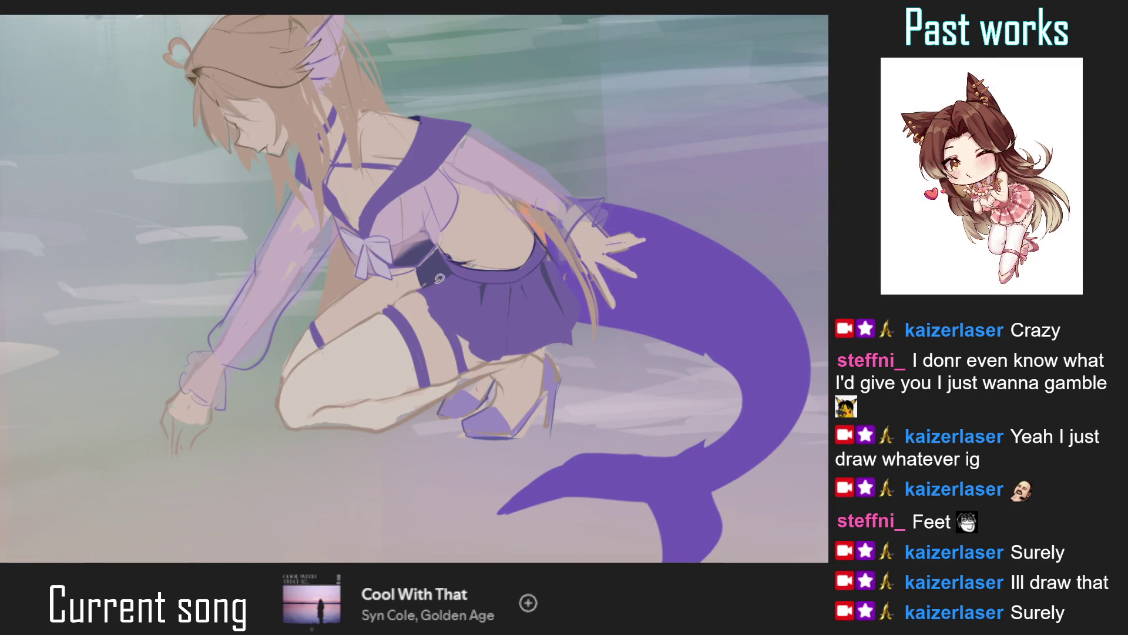
key(ctrl+0)
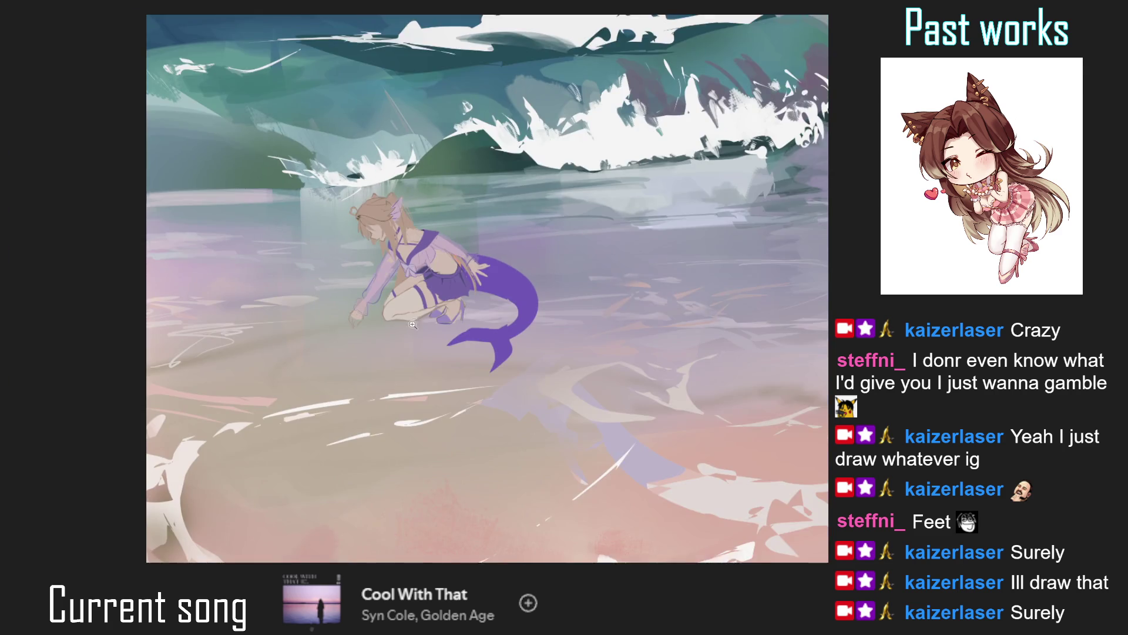
scroll(423, 269, up, 3)
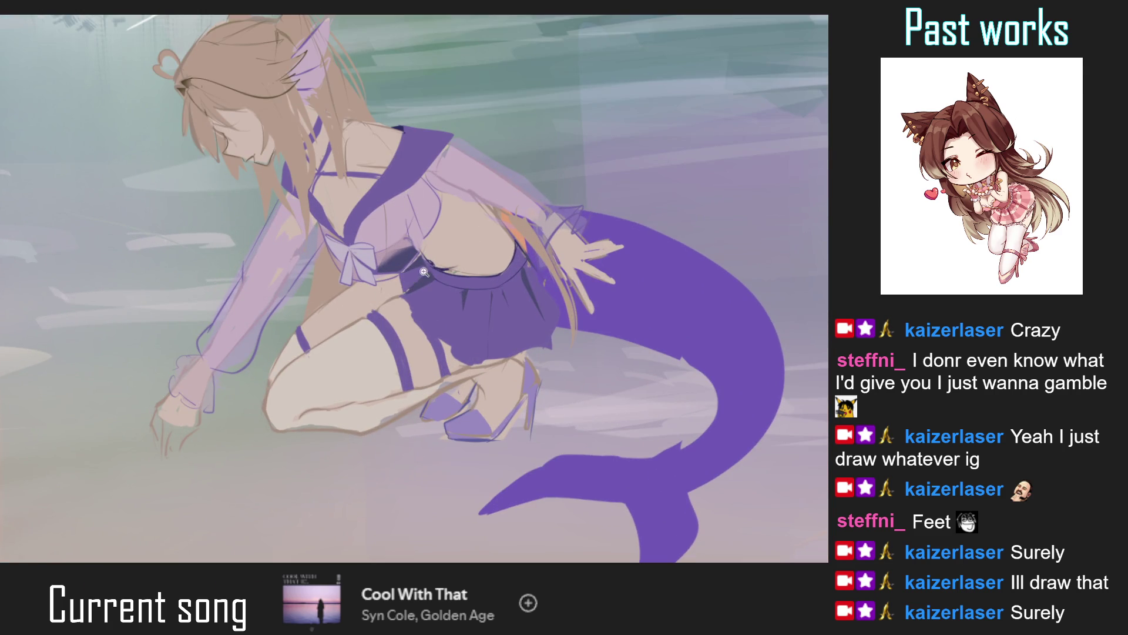
scroll(411, 293, down, 5)
scroll(414, 327, down, 1)
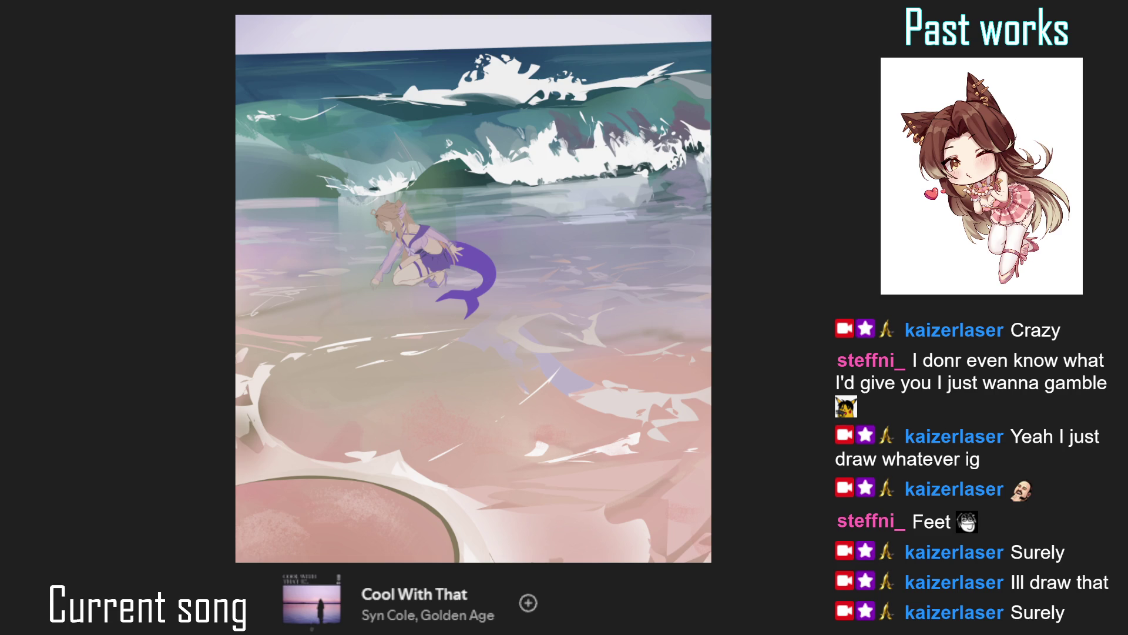
scroll(427, 293, up, 5)
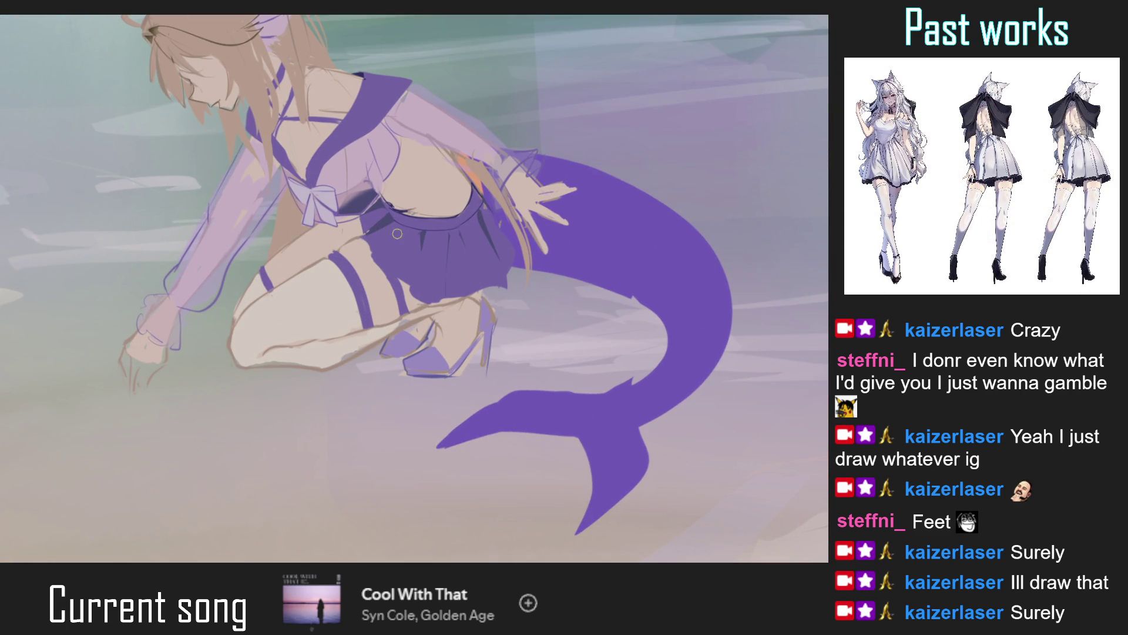
mouse_move(368, 232)
mouse_down()
mouse_move(405, 281)
mouse_move(443, 296)
mouse_move(515, 246)
mouse_move(509, 259)
mouse_up()
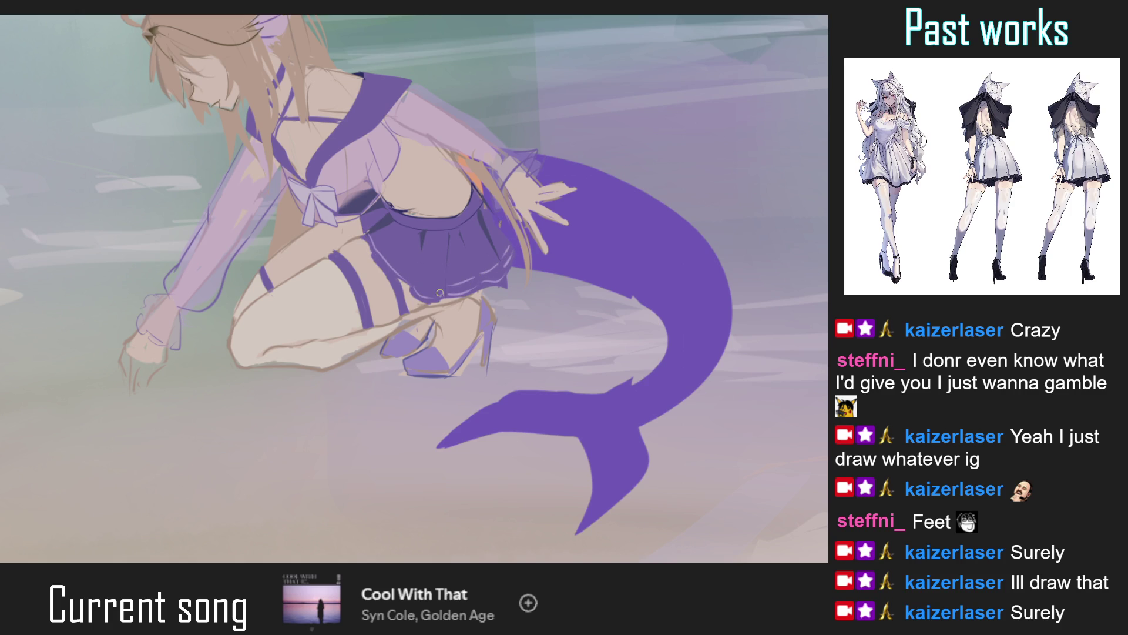
Pan and rotate the view around the mermaid, then fit the whole painting back in view.
drag(438, 292, 469, 305)
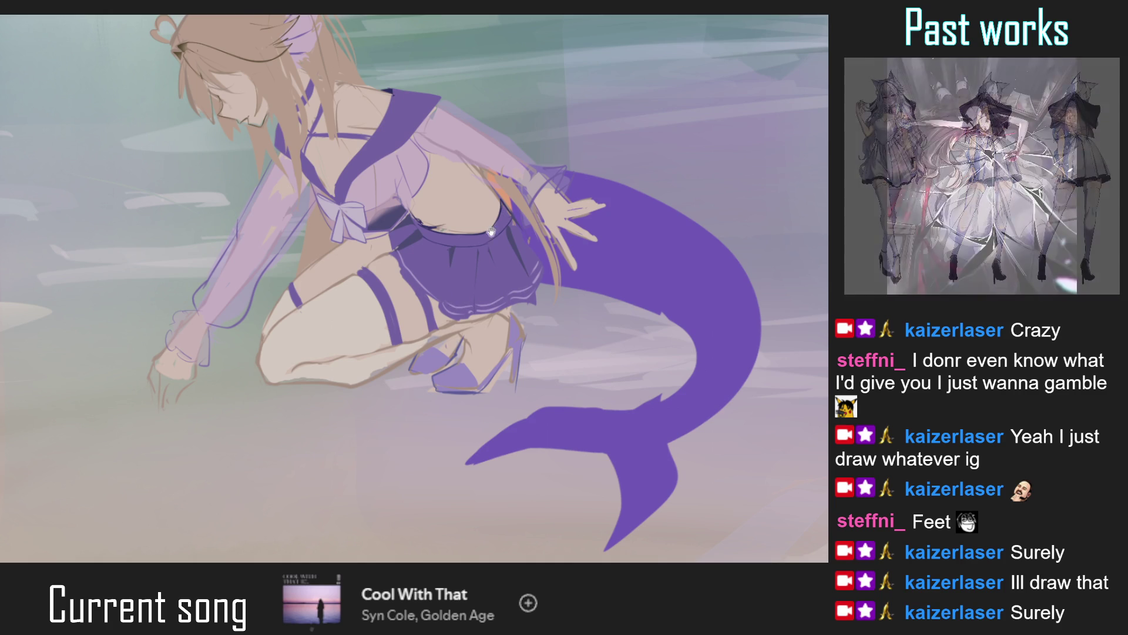
drag(452, 306, 478, 331)
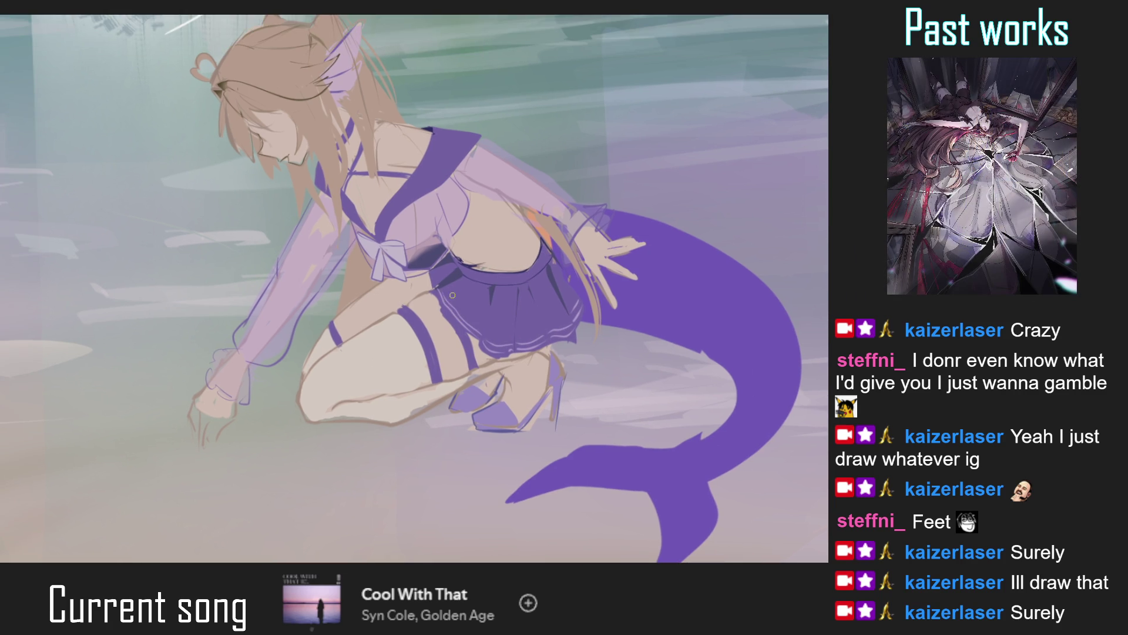
scroll(451, 305, down, 5)
scroll(441, 355, down, 2)
scroll(454, 239, up, 5)
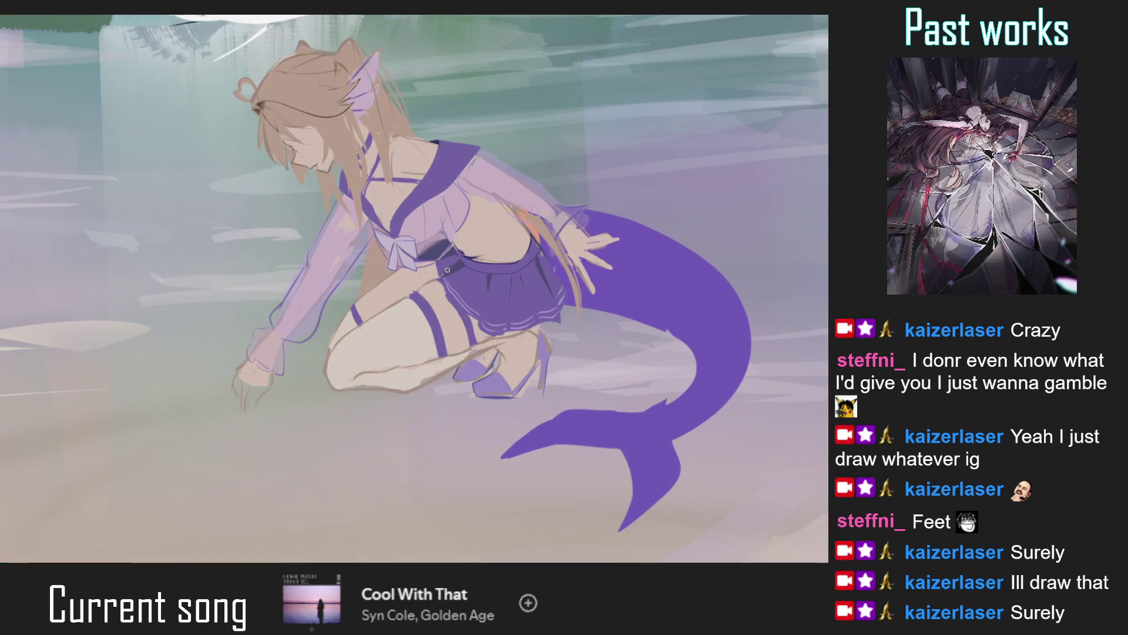
mouse_move(454, 239)
mouse_down()
mouse_move(340, 298)
mouse_move(378, 270)
mouse_up()
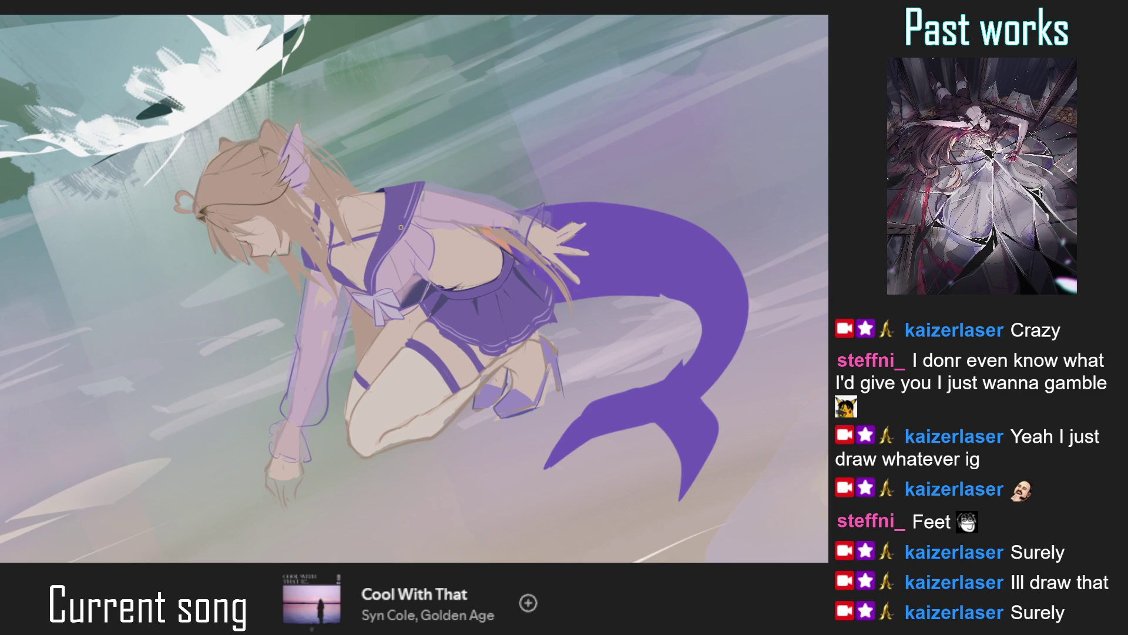
drag(371, 285, 381, 269)
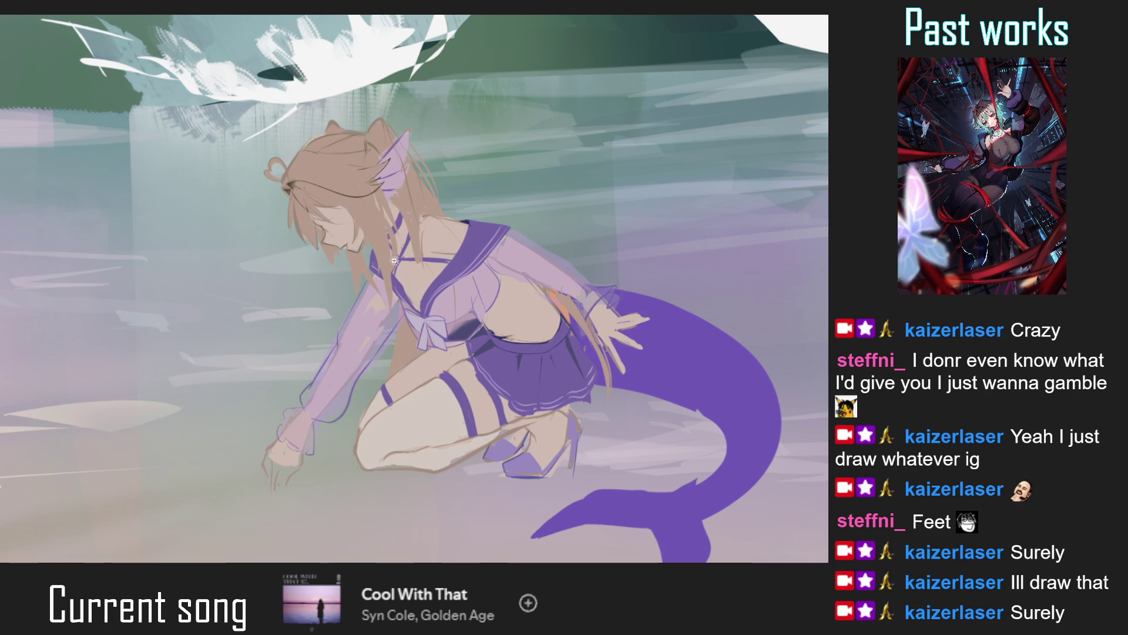
key(ctrl+0)
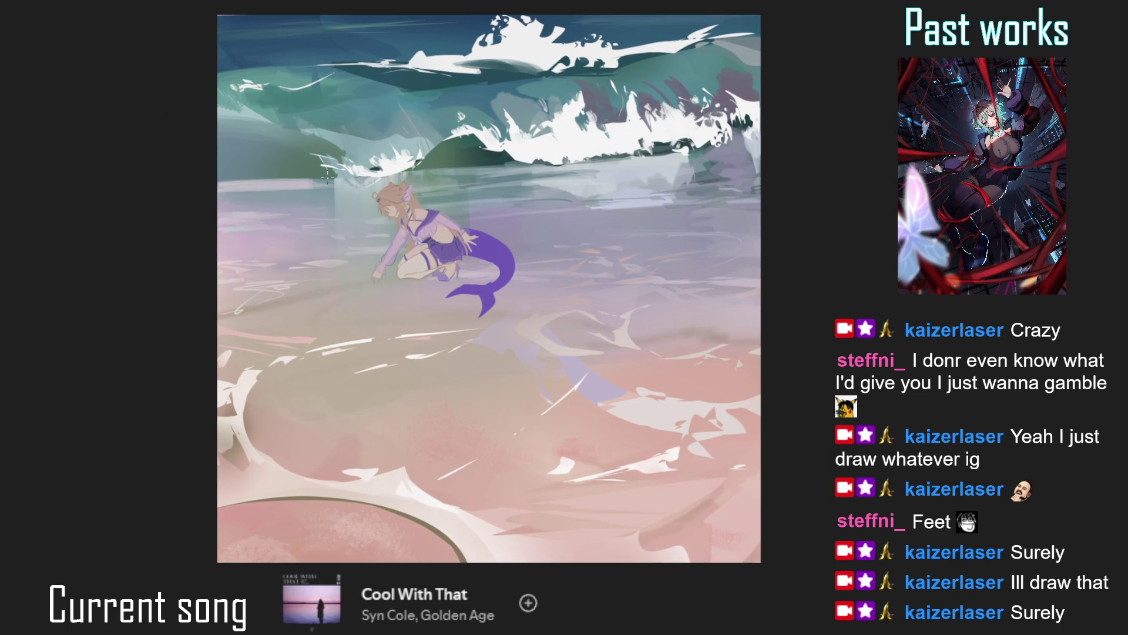
scroll(408, 216, up, 3)
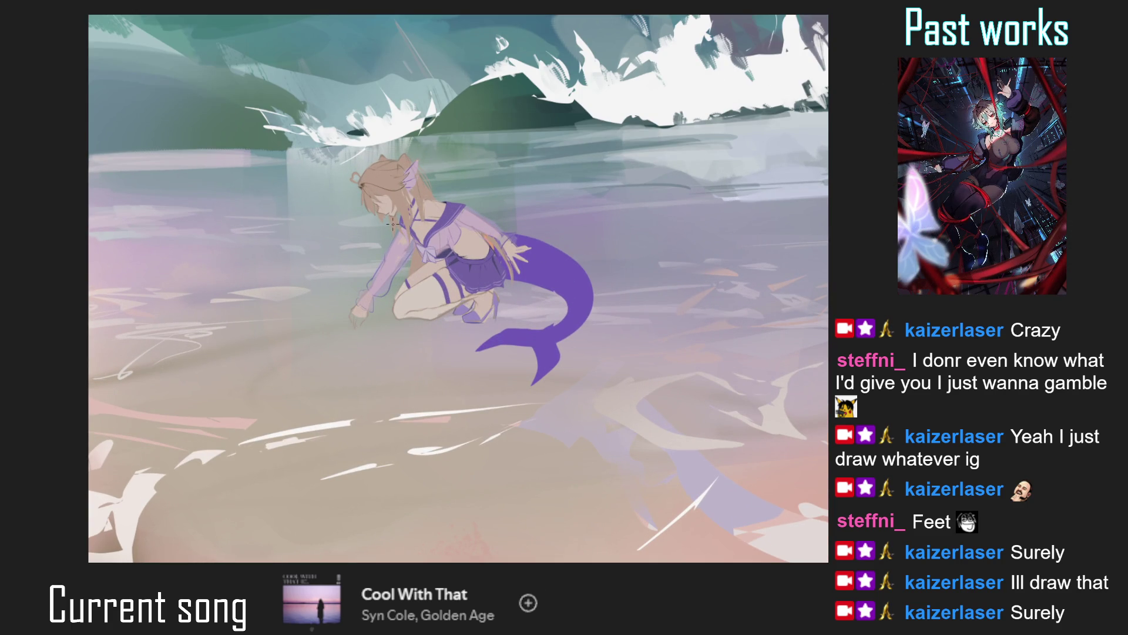
scroll(514, 274, up, 2)
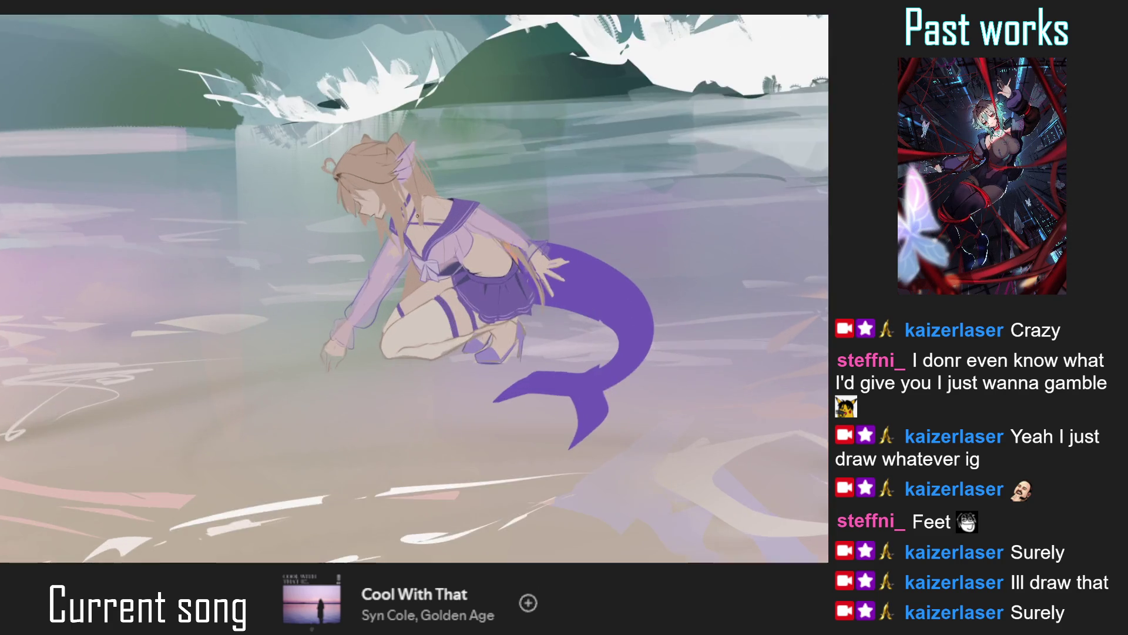
scroll(513, 274, up, 2)
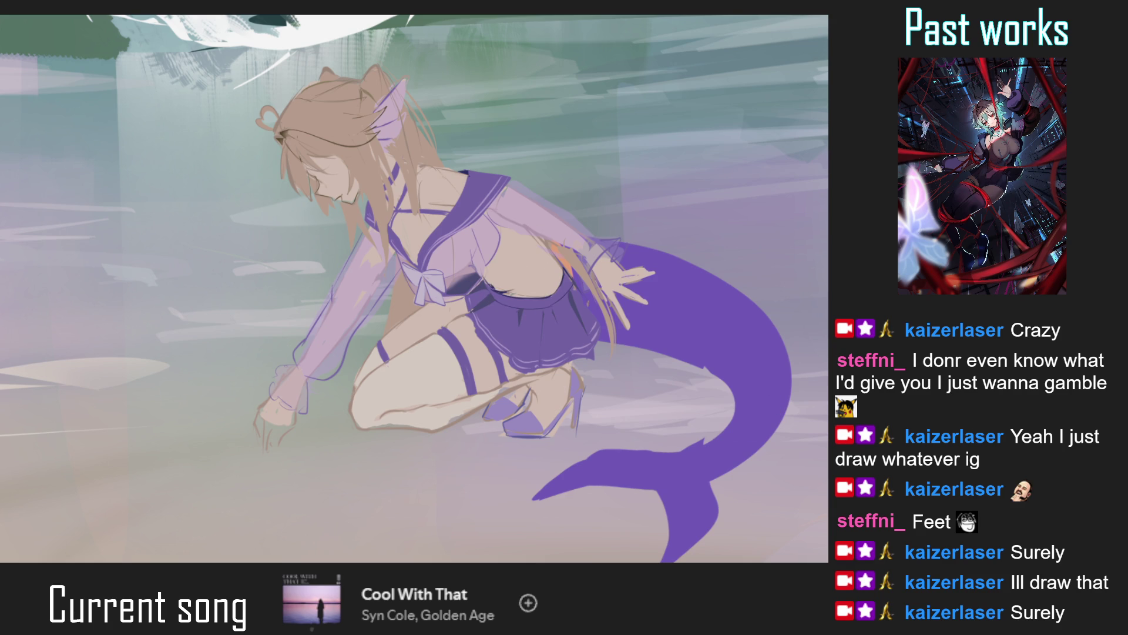
scroll(366, 384, down, 3)
Mirror the view to check the whole scene, then reset it.
key(m)
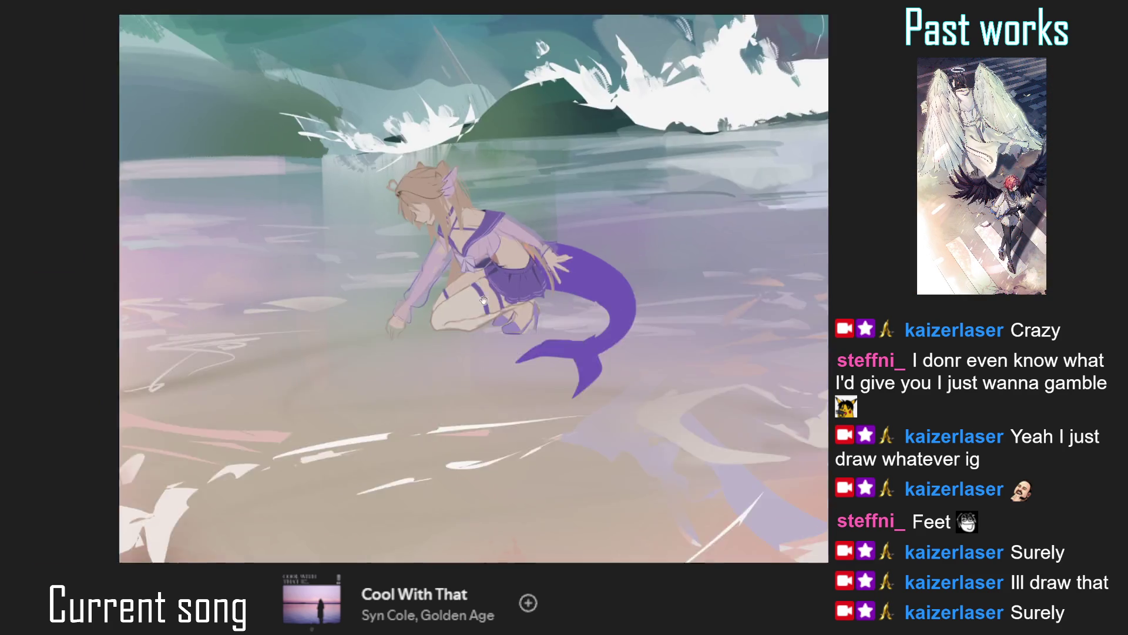
scroll(431, 264, up, 5)
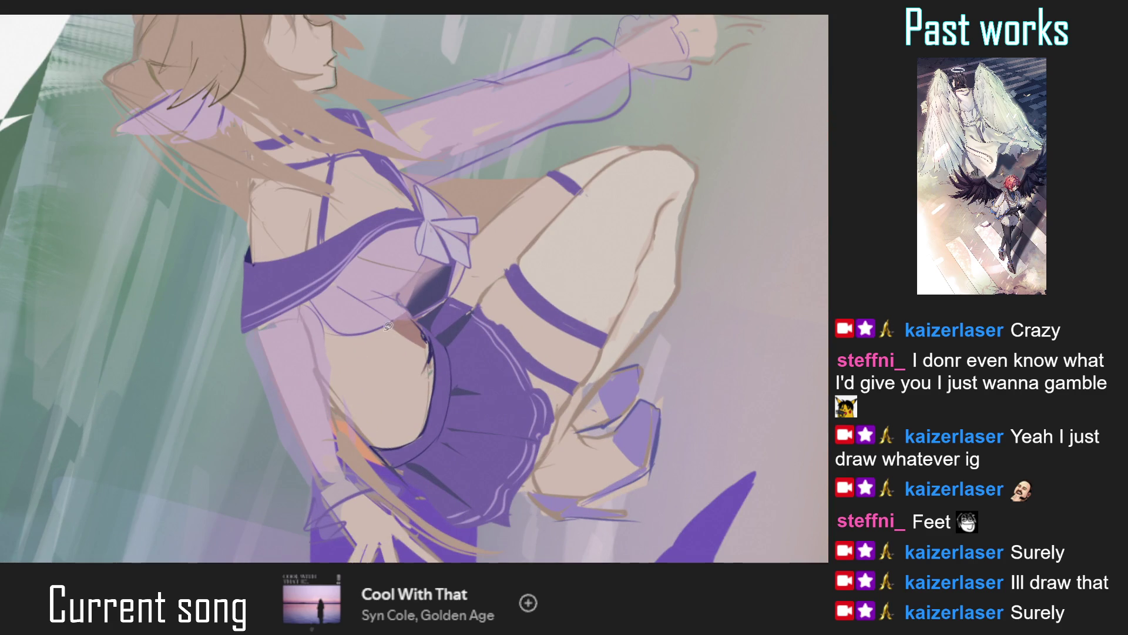
key(ctrl+0)
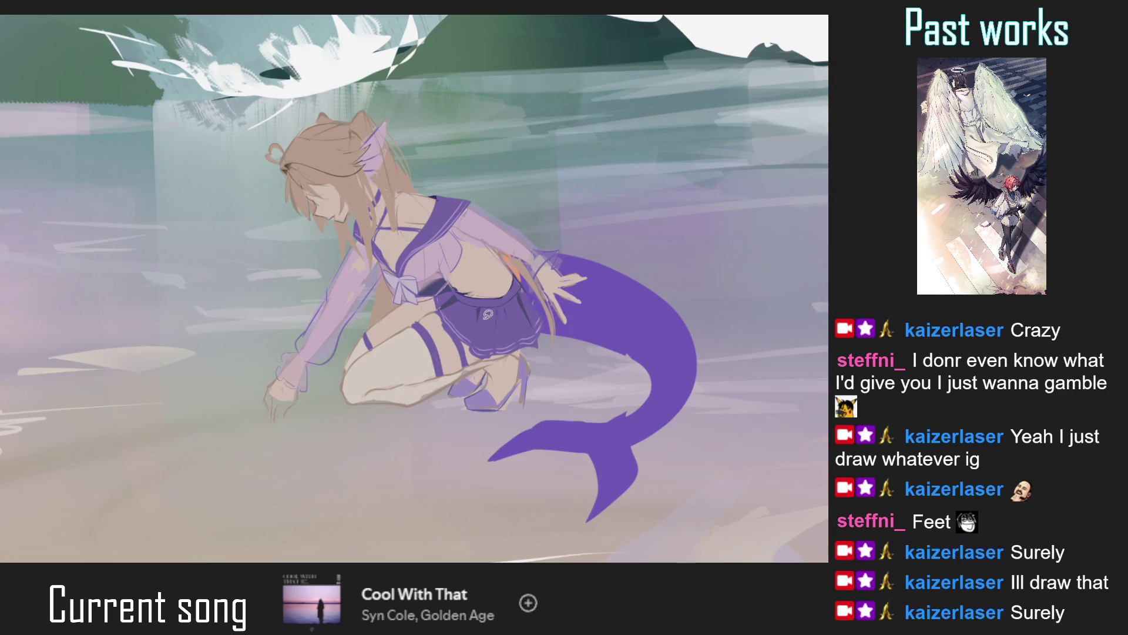
Brush darker shading under the bow on the girl's top.
scroll(508, 254, up, 1)
drag(508, 254, 456, 317)
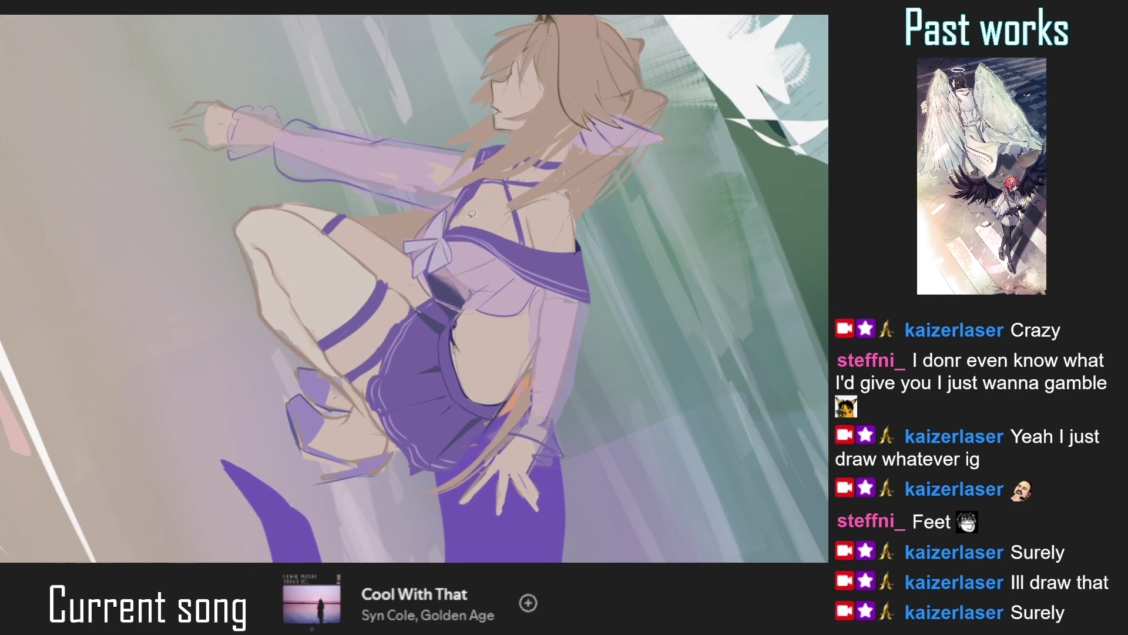
scroll(457, 215, down, 1)
scroll(457, 215, down, 3)
scroll(466, 248, up, 2)
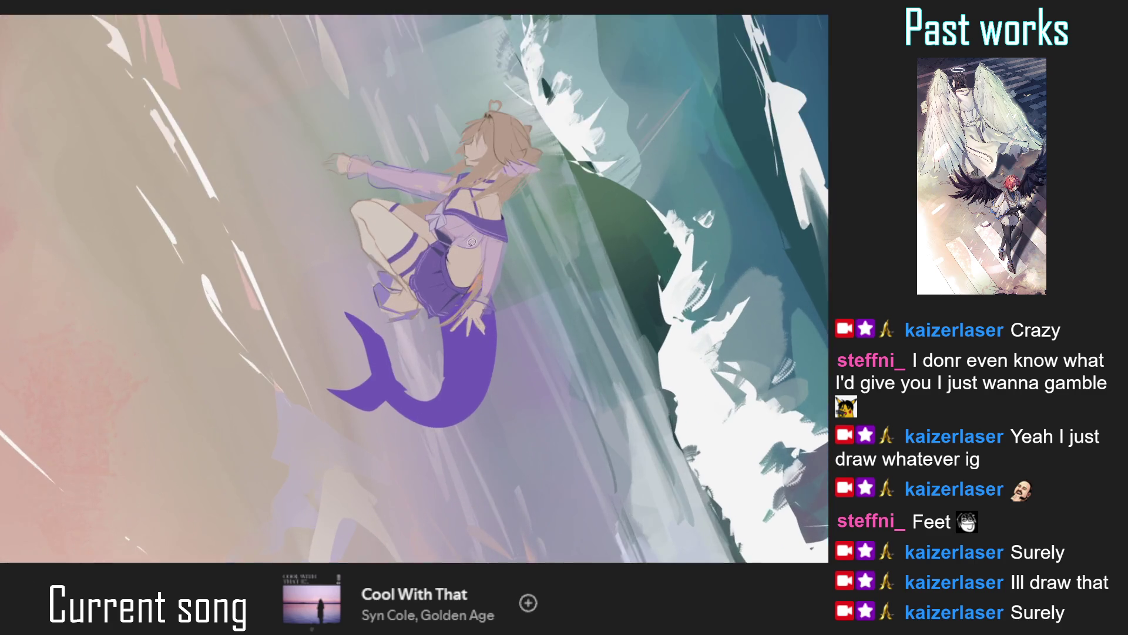
scroll(466, 247, up, 1)
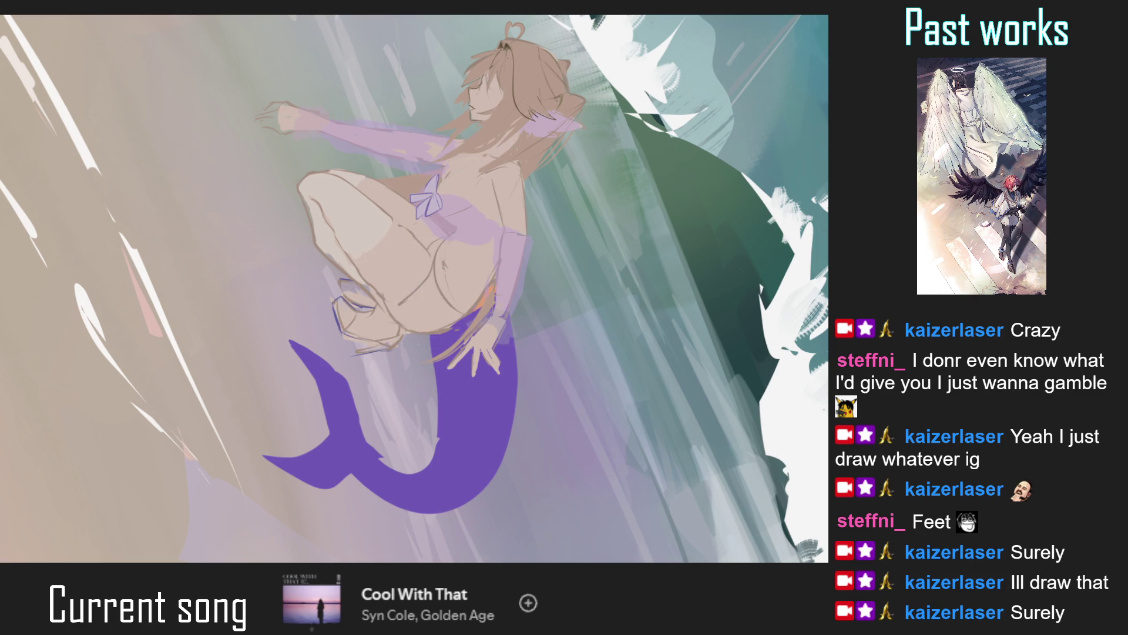
scroll(412, 201, up, 5)
mouse_move(446, 203)
mouse_down()
mouse_move(465, 247)
mouse_move(464, 223)
mouse_up()
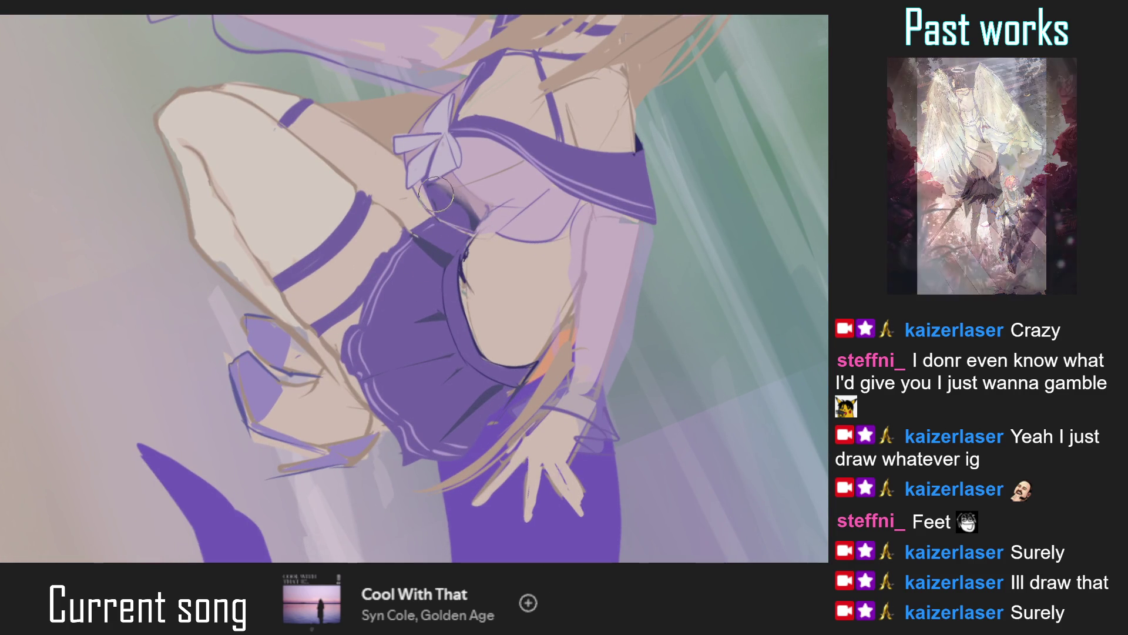
scroll(437, 319, down, 5)
scroll(400, 263, up, 5)
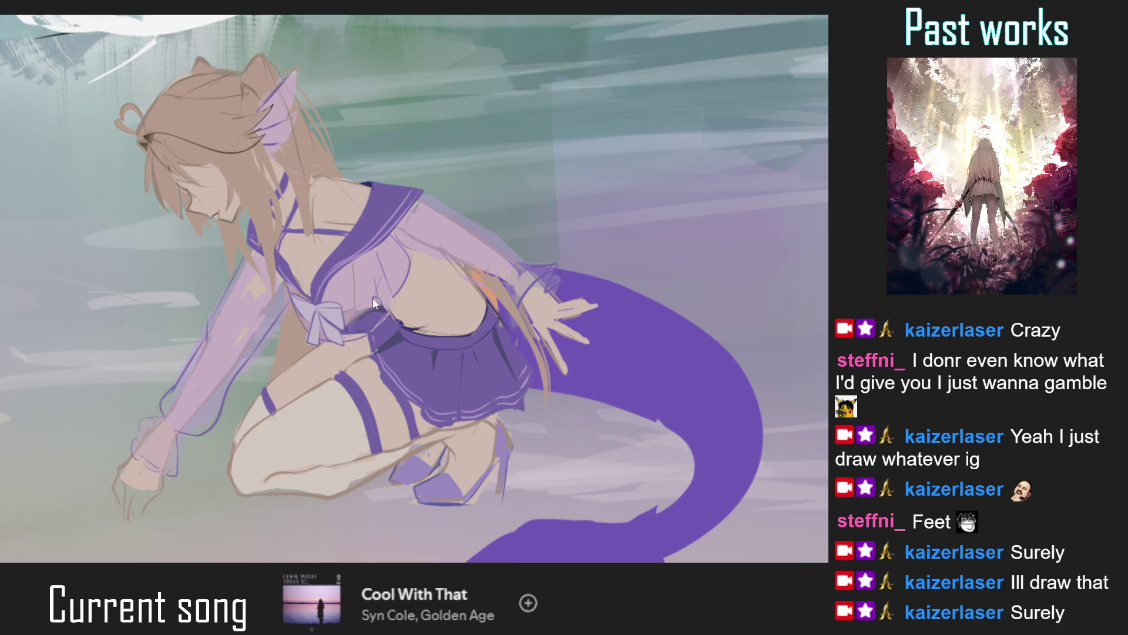
Mirror the view to check the figure, flip it back, and eyedrop the girl's beige skin tone.
key(m)
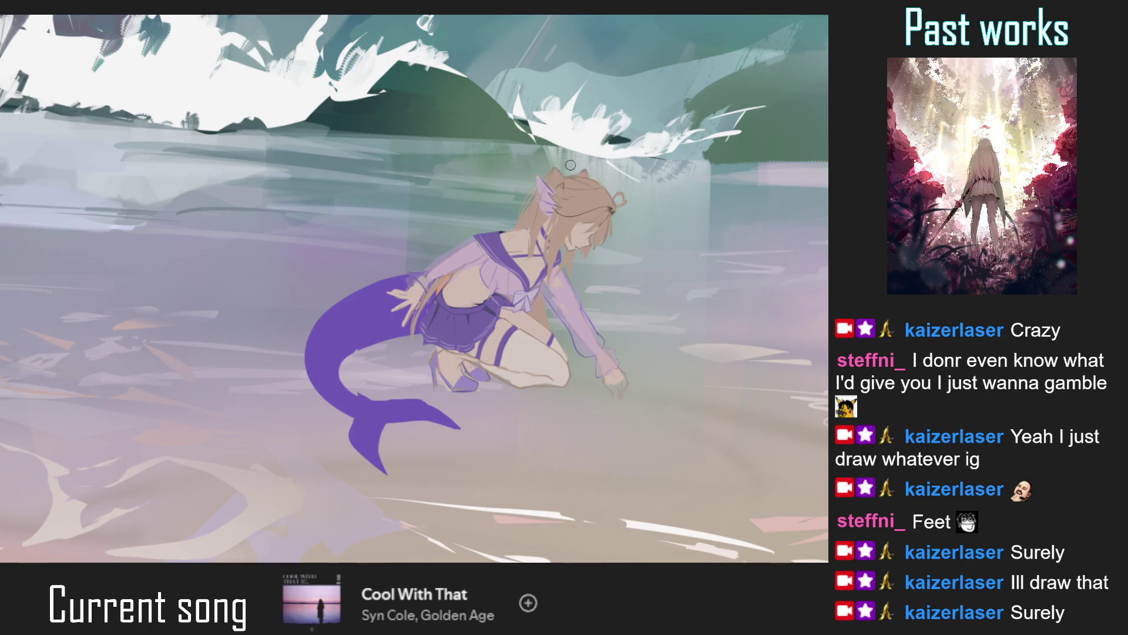
scroll(499, 283, up, 2)
scroll(499, 283, up, 2)
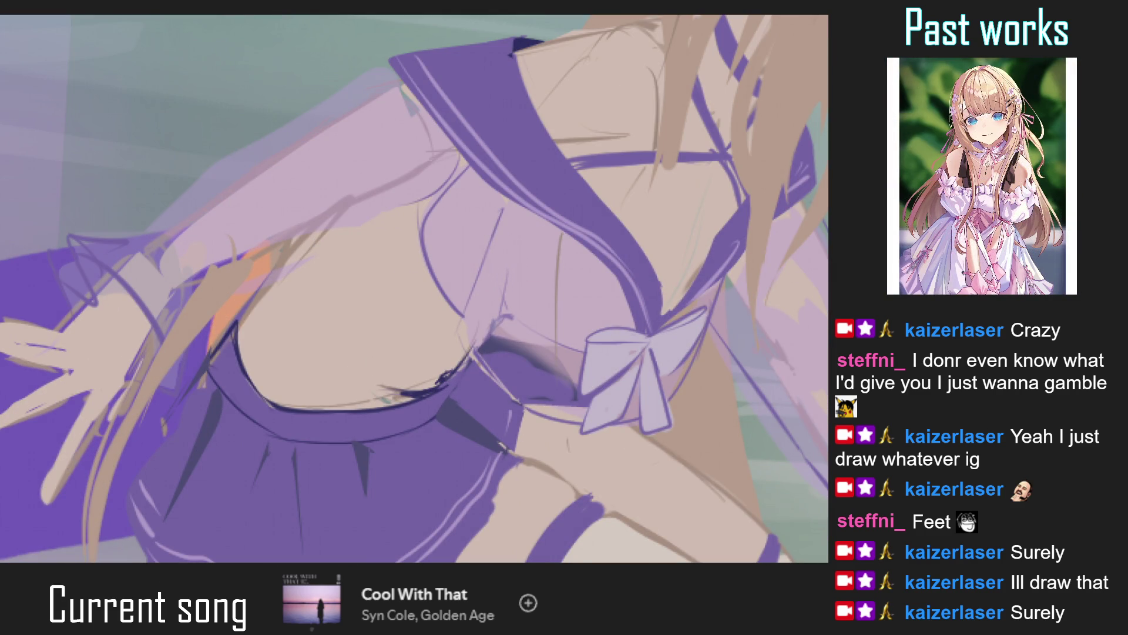
scroll(476, 333, down, 4)
scroll(476, 333, down, 3)
scroll(360, 296, up, 3)
key(m)
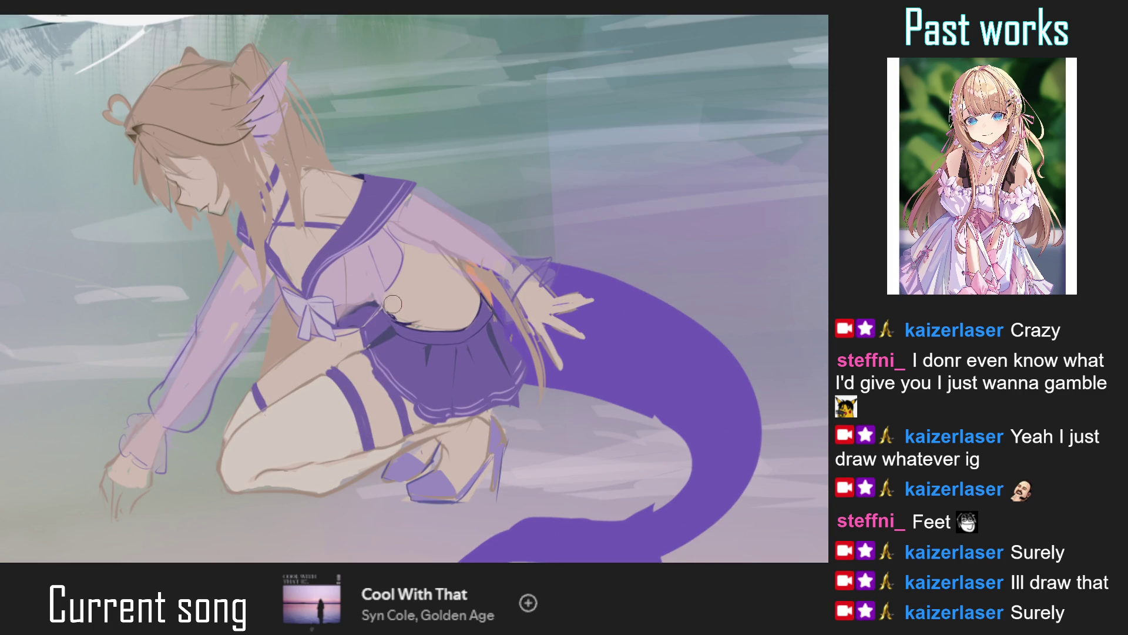
alt+click(425, 309)
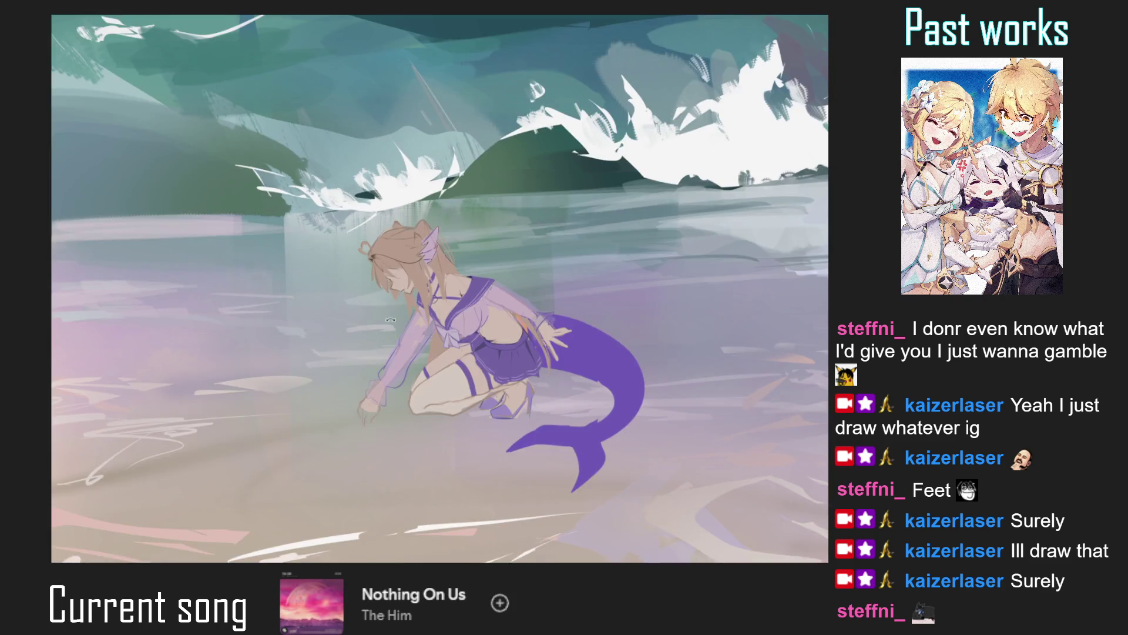
Draw dark eyelash strokes on the closed eye, including one at the corner.
mouse_move(384, 235)
mouse_down()
mouse_move(462, 269)
mouse_move(411, 329)
mouse_up()
key(ctrl+0)
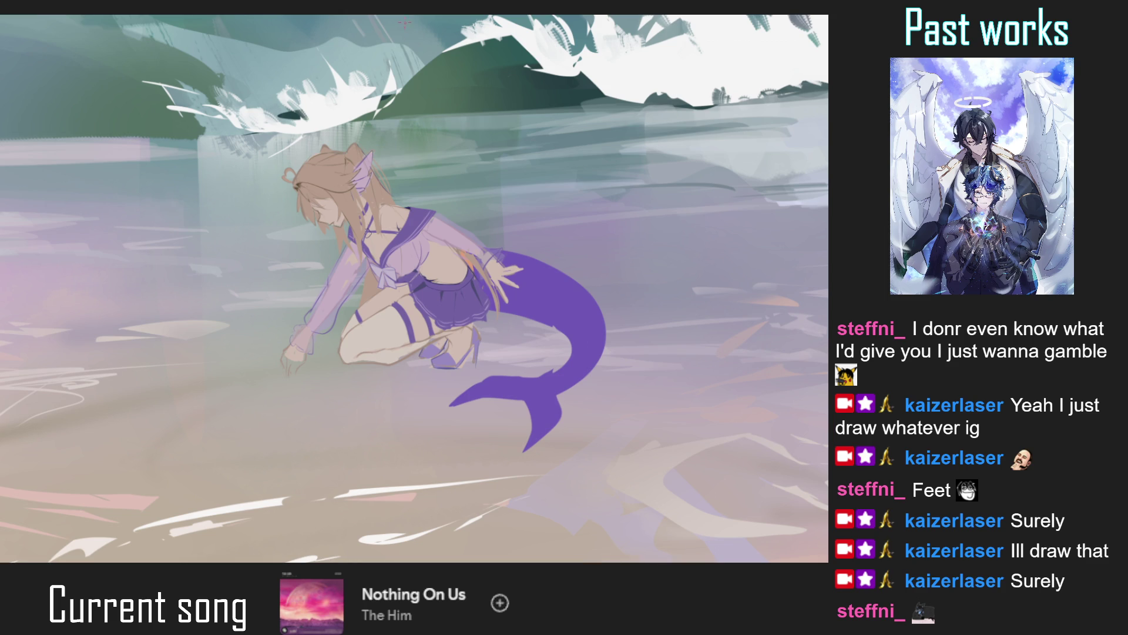
scroll(352, 118, up, 5)
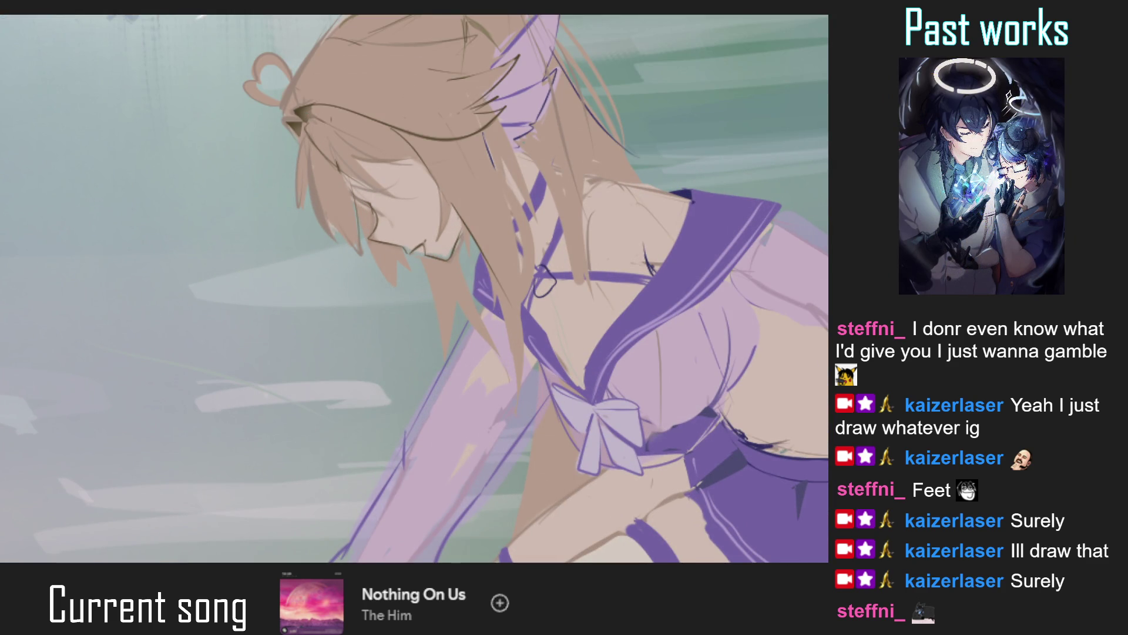
drag(388, 205, 402, 185)
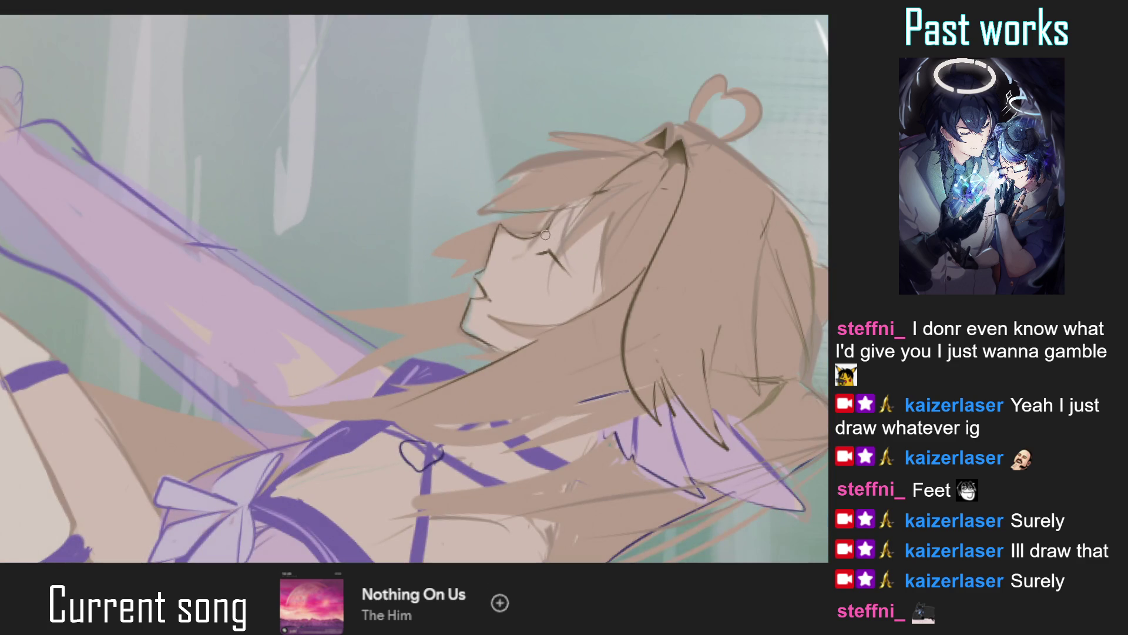
mouse_move(536, 230)
mouse_down()
mouse_move(551, 229)
mouse_move(563, 269)
mouse_up()
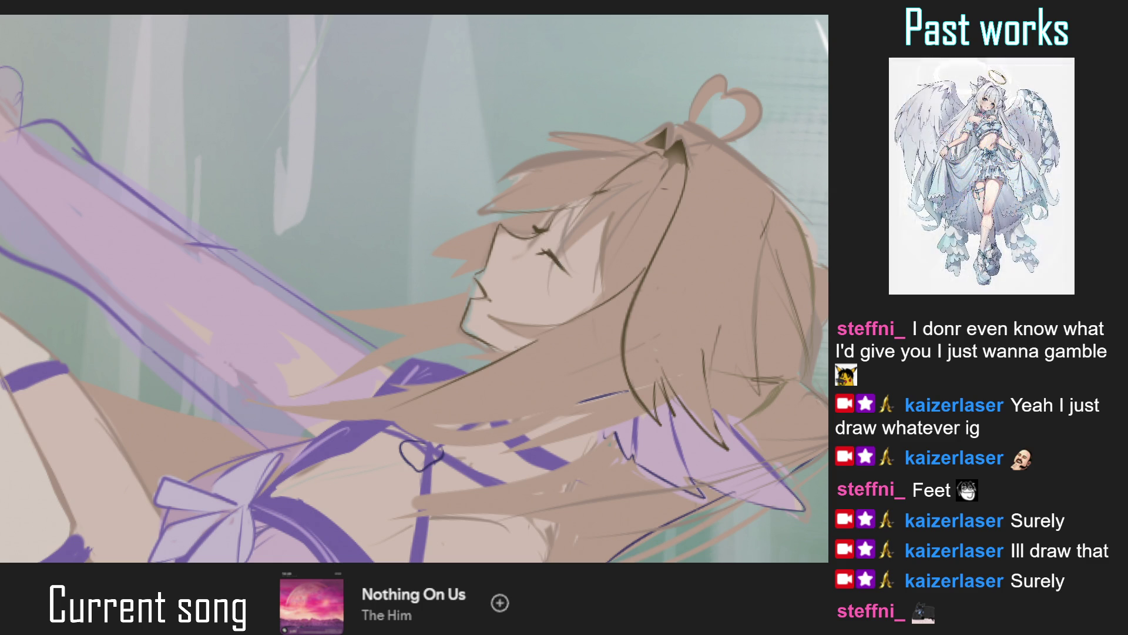
Select the eye area and nudge the eye strokes slightly with Ctrl+T, committing the shift.
key(ctrl+0)
drag(502, 349, 412, 276)
scroll(390, 249, up, 5)
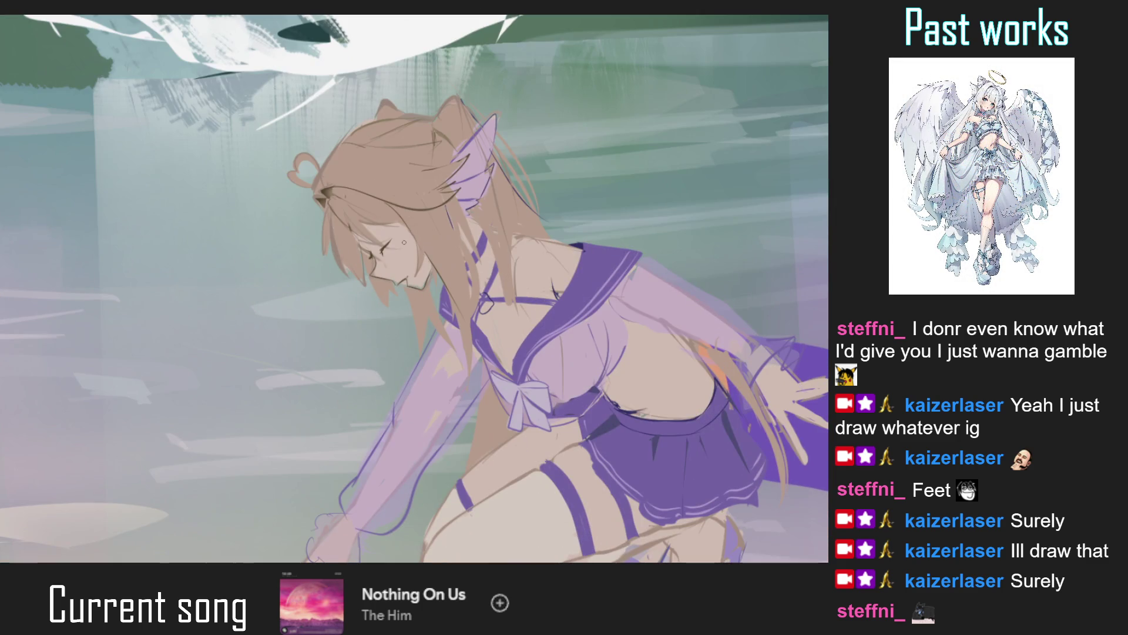
key(ctrl+t)
mouse_move(395, 236)
mouse_down()
mouse_move(380, 260)
mouse_move(412, 250)
mouse_up()
scroll(391, 249, up, 3)
key(Return)
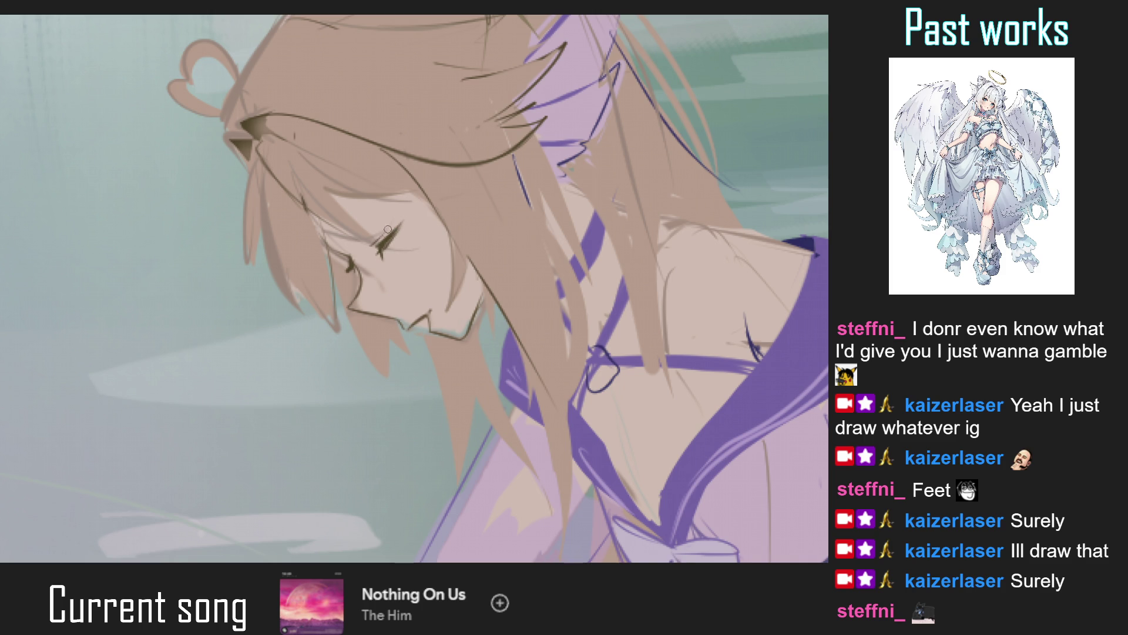
scroll(373, 242, down, 5)
drag(373, 242, 352, 317)
scroll(364, 294, up, 5)
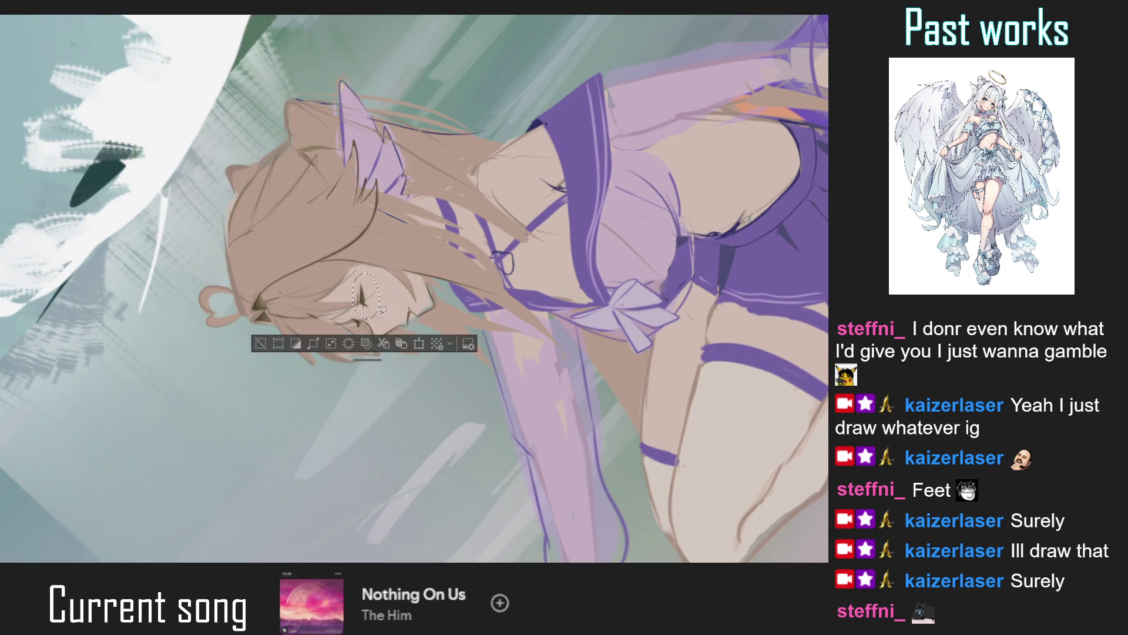
Transform the lassoed eye once and review it against the whole painting.
key(ctrl+t)
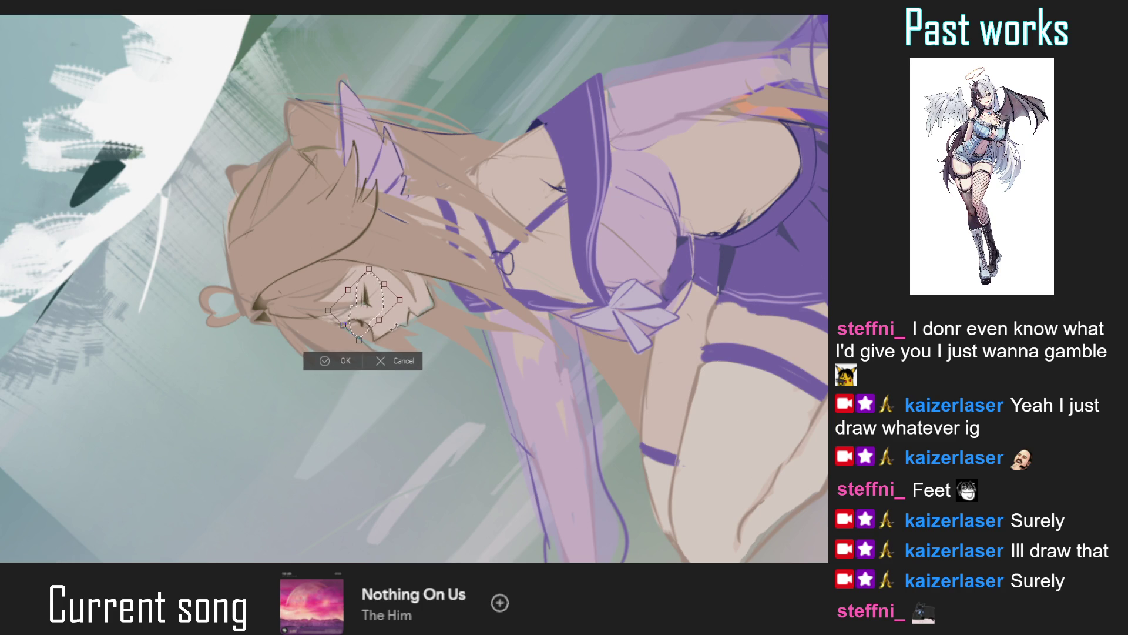
click(344, 361)
key(ctrl+0)
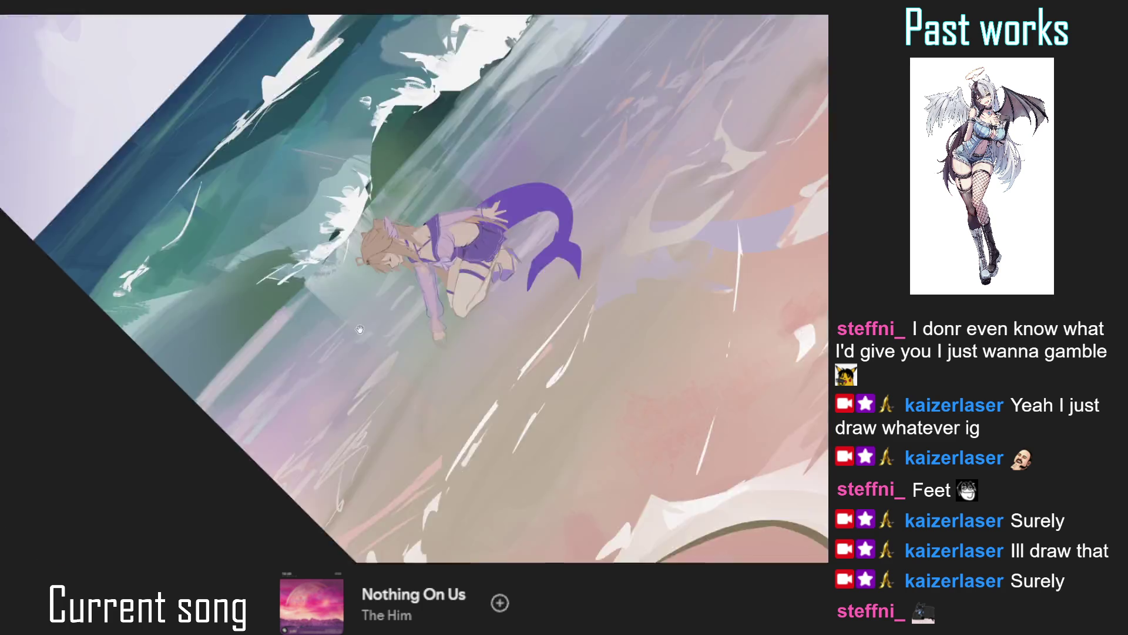
drag(543, 157, 513, 288)
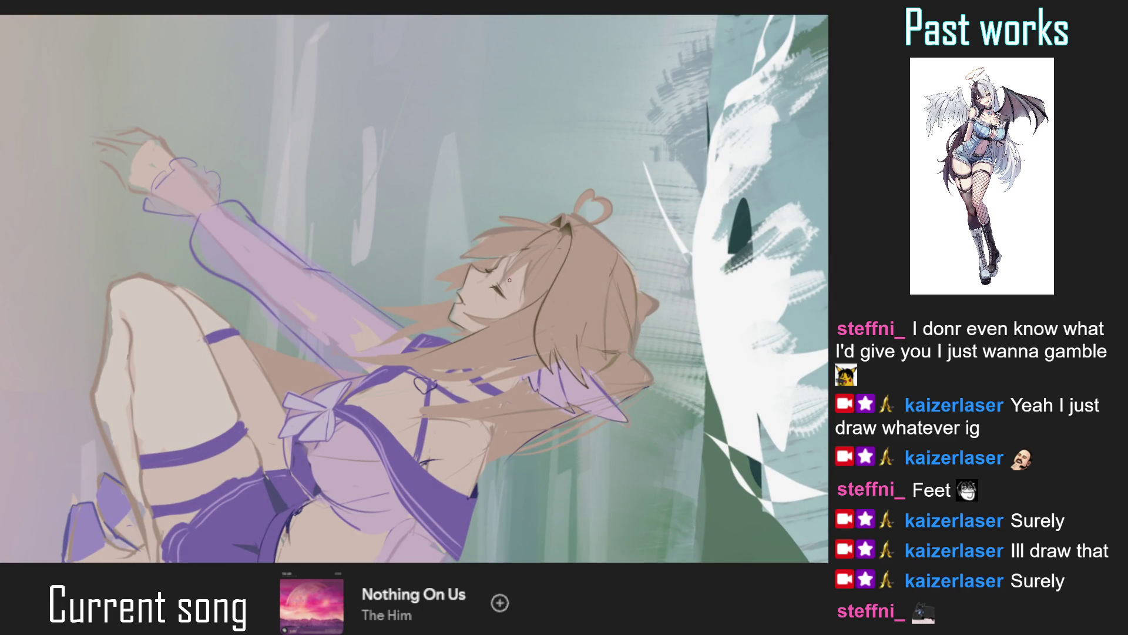
key(ctrl+0)
drag(500, 271, 361, 225)
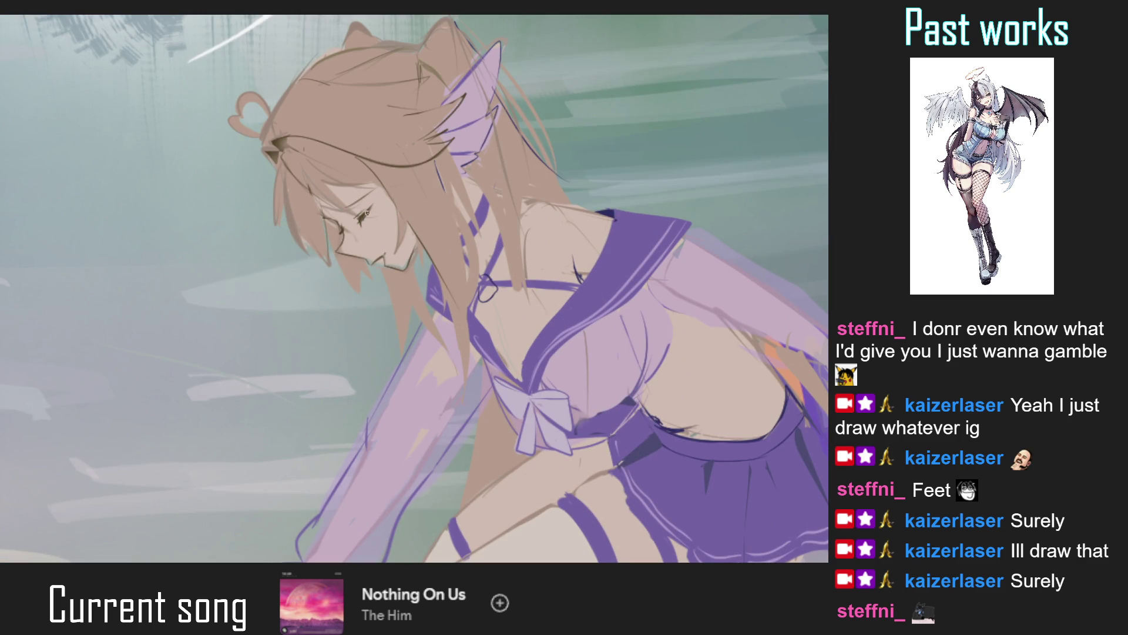
Transform the eye area again to nudge it, then deselect and fit the whole canvas.
key(ctrl+t)
mouse_move(311, 180)
mouse_down()
mouse_move(386, 239)
mouse_move(375, 218)
mouse_up()
scroll(379, 222, up, 2)
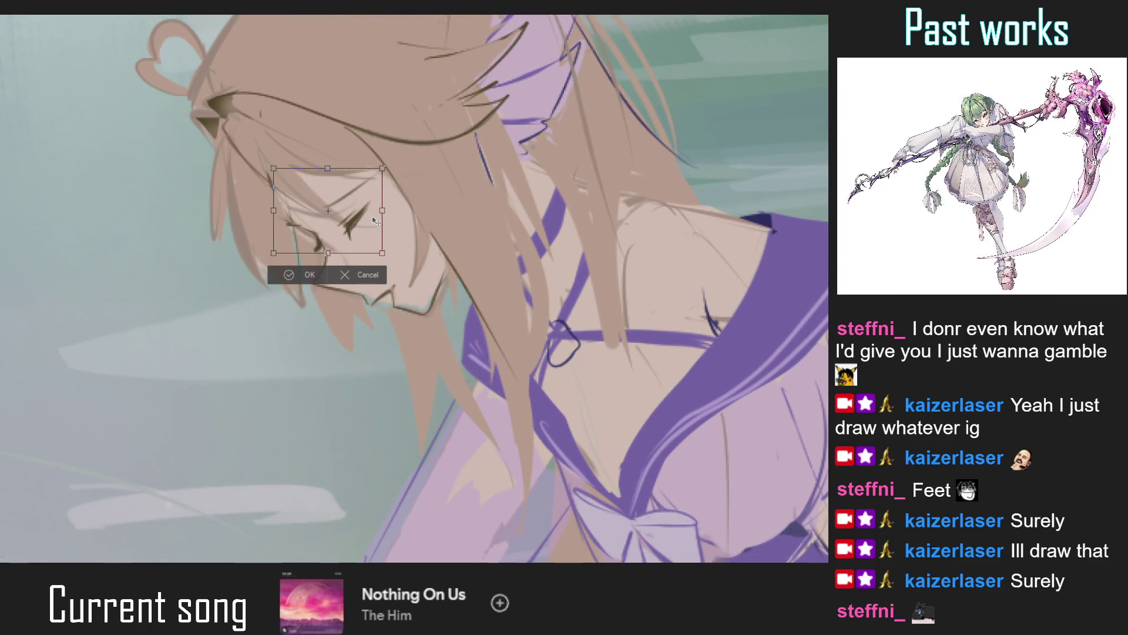
click(322, 278)
key(ctrl+d)
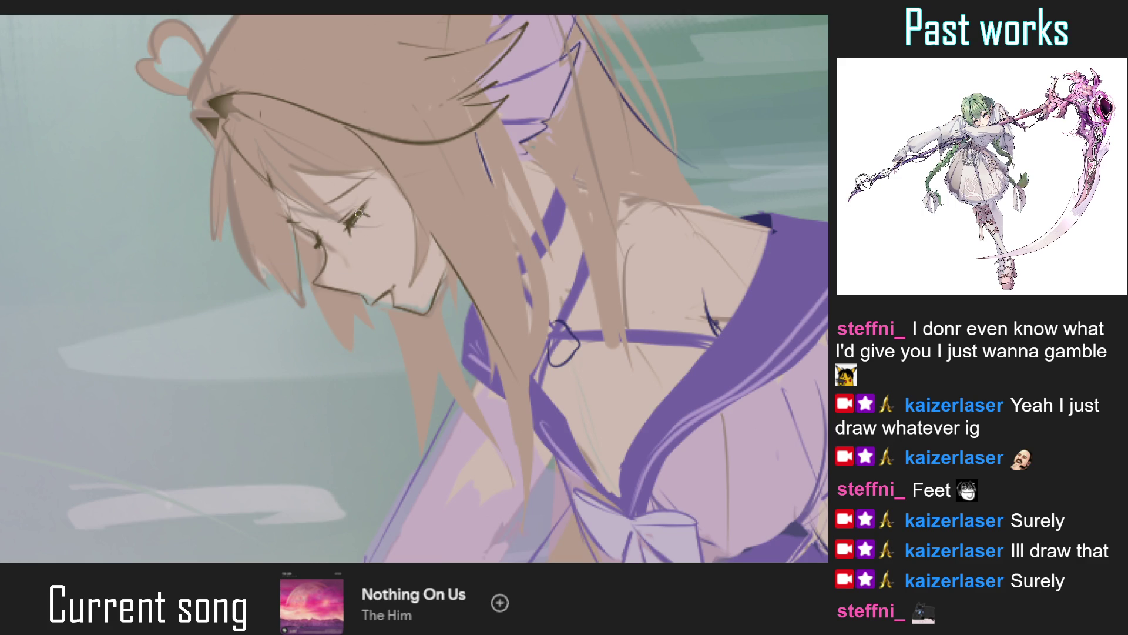
scroll(361, 212, down, 5)
key(ctrl+0)
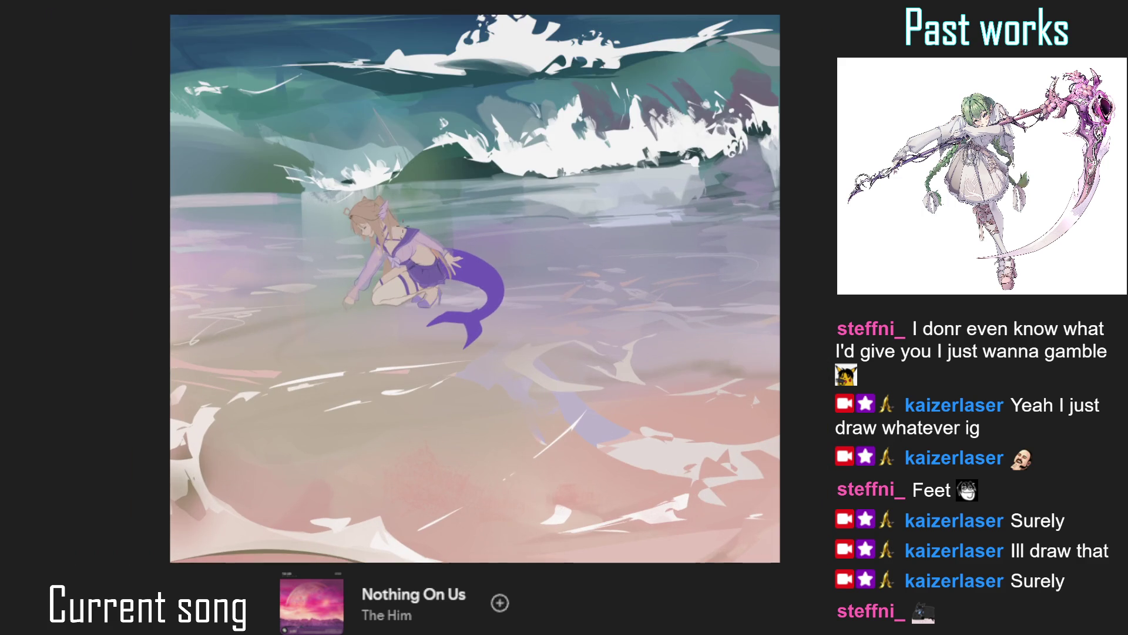
Zoom and tilt the view to close in on the mermaid's face and hair.
scroll(404, 225, up, 2)
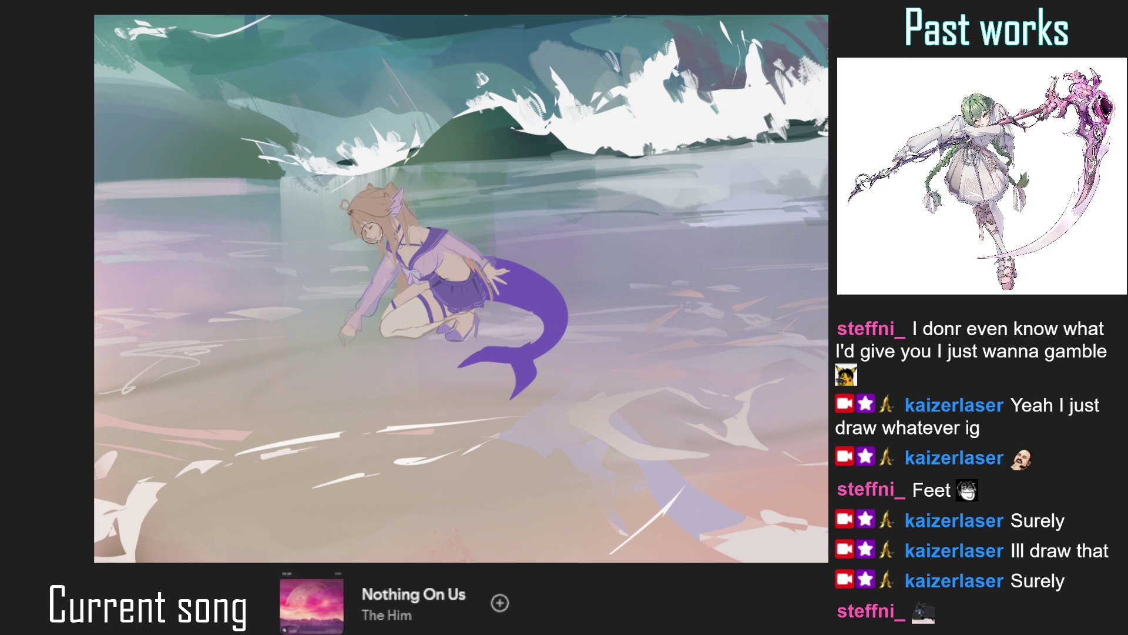
scroll(376, 238, up, 4)
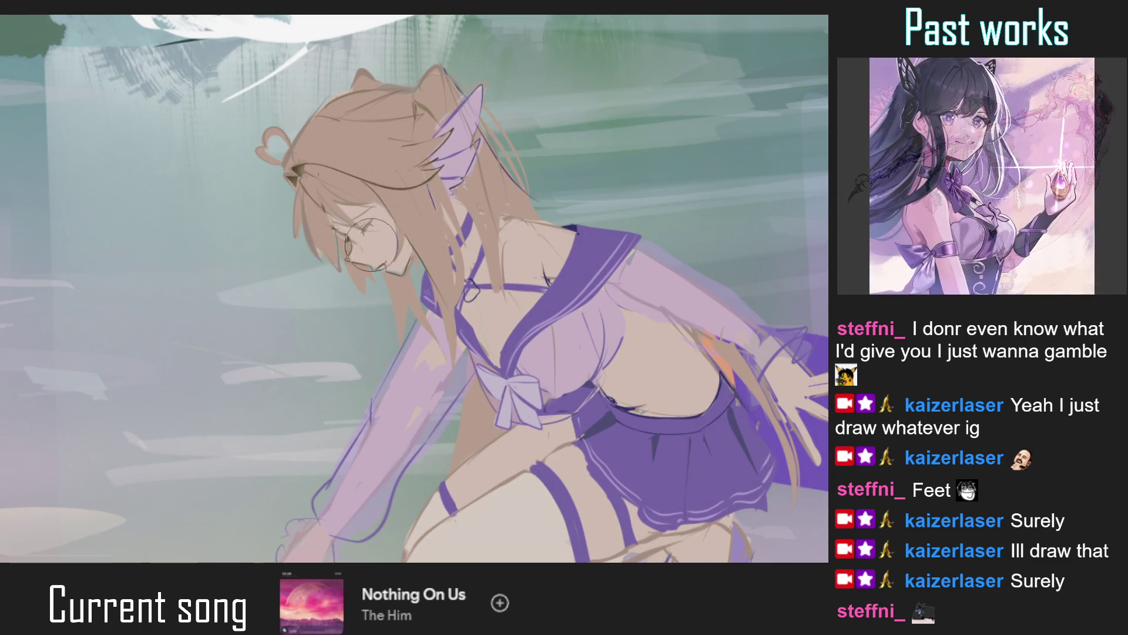
scroll(376, 238, down, 2)
scroll(368, 229, up, 4)
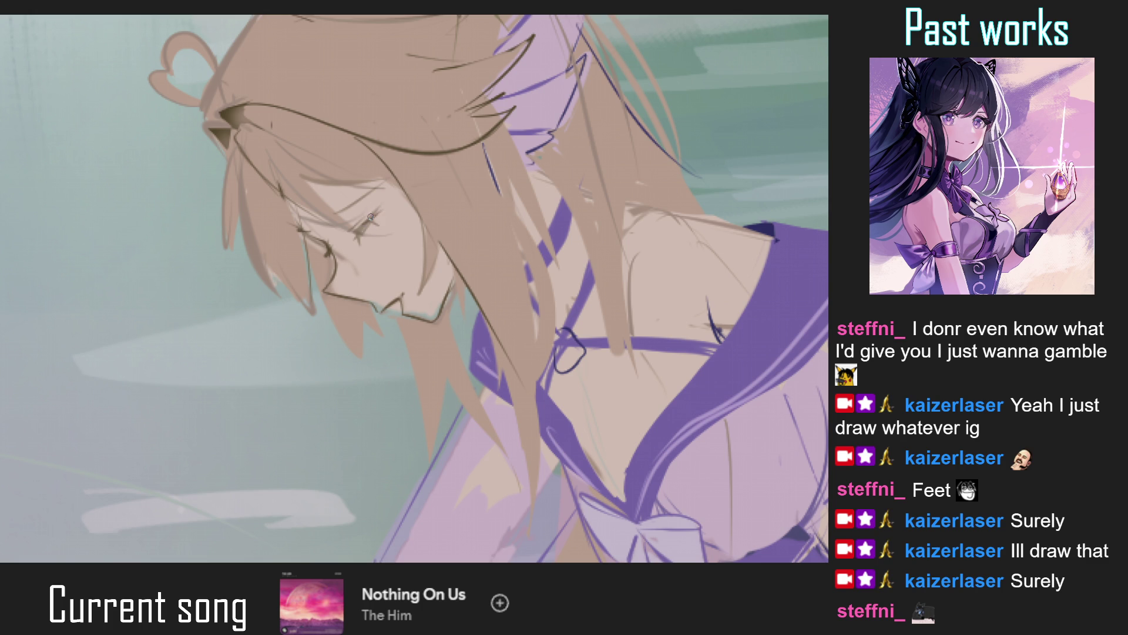
scroll(375, 208, down, 5)
drag(375, 208, 552, 141)
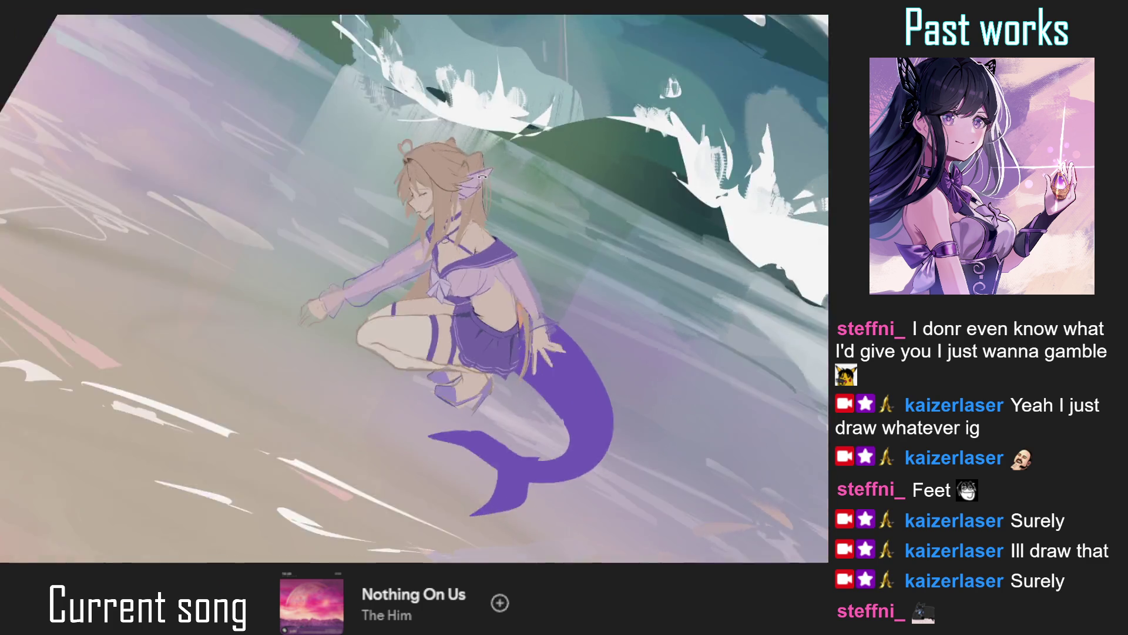
drag(542, 226, 499, 285)
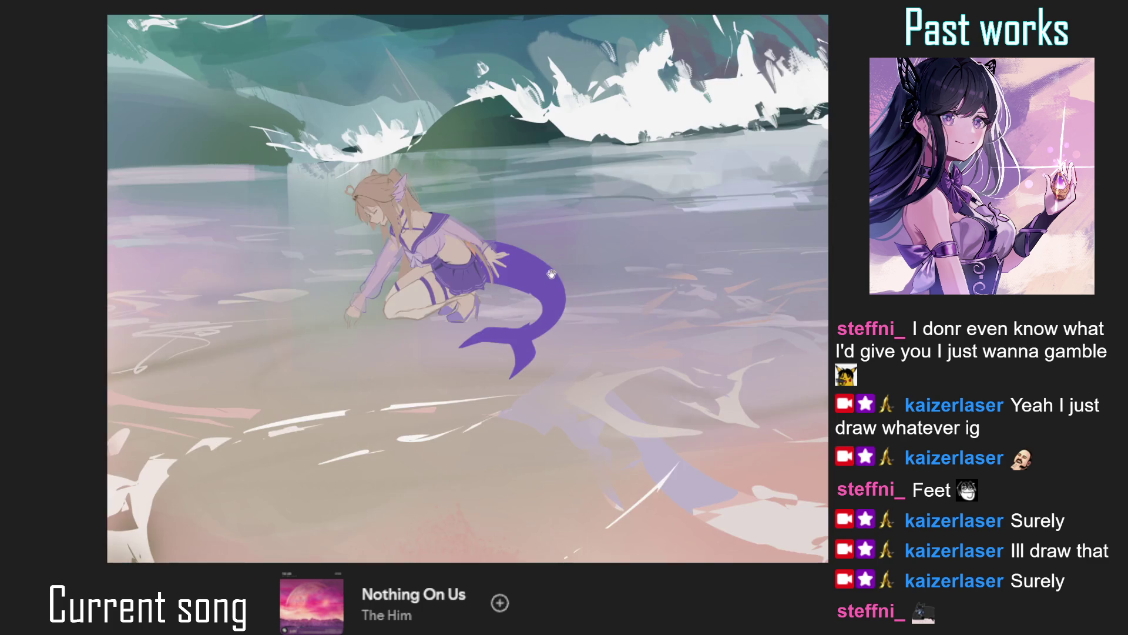
scroll(499, 284, down, 3)
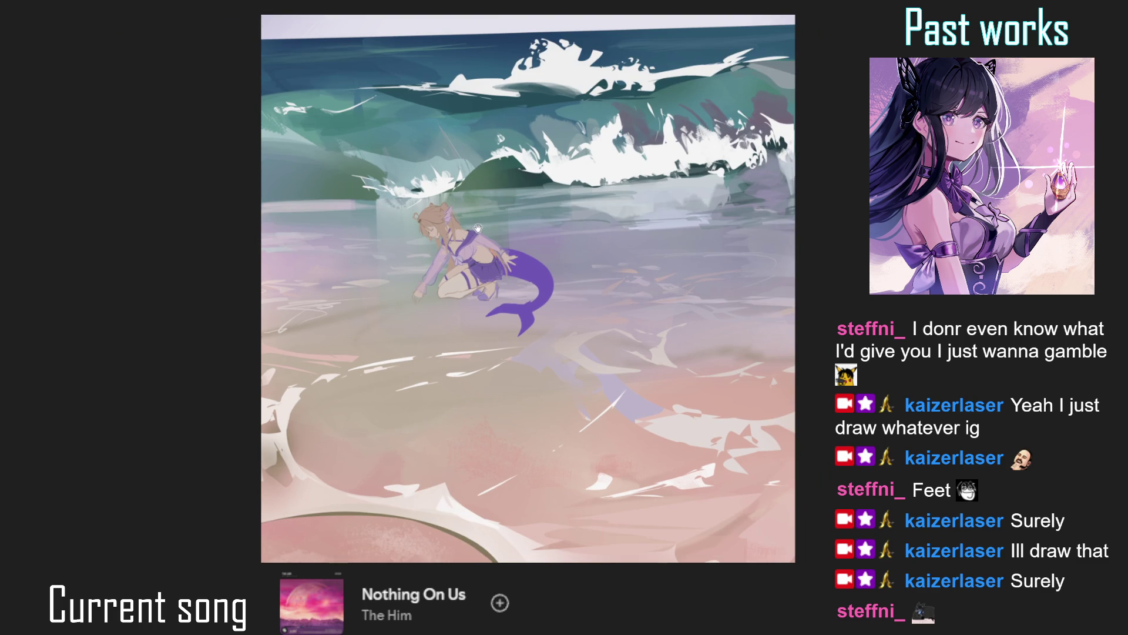
scroll(480, 229, down, 2)
scroll(480, 230, down, 2)
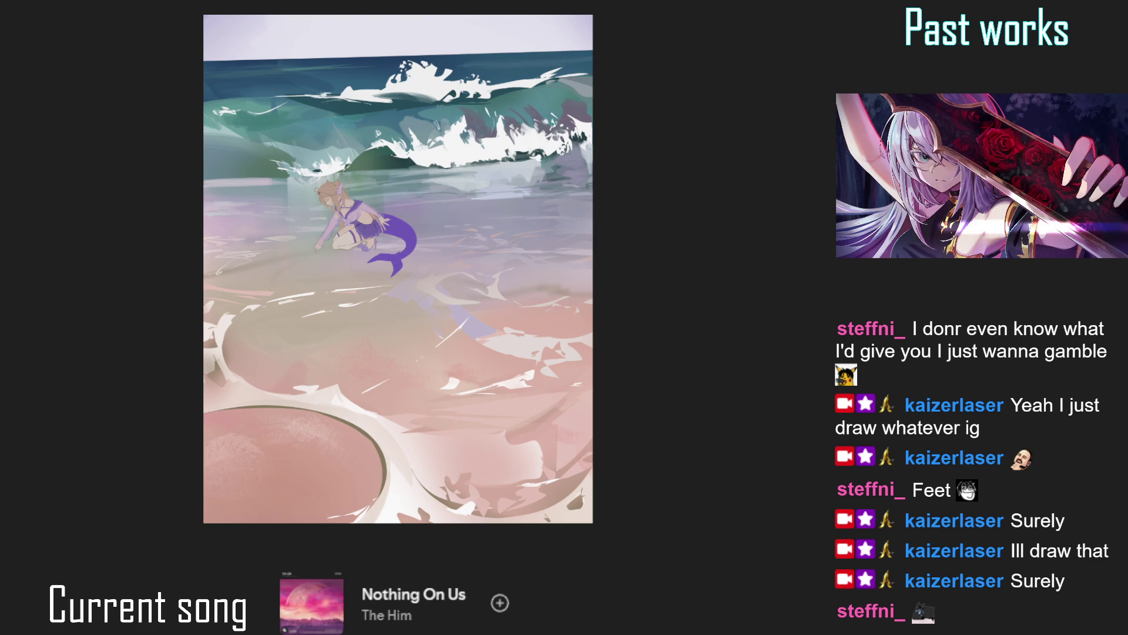
scroll(383, 163, up, 5)
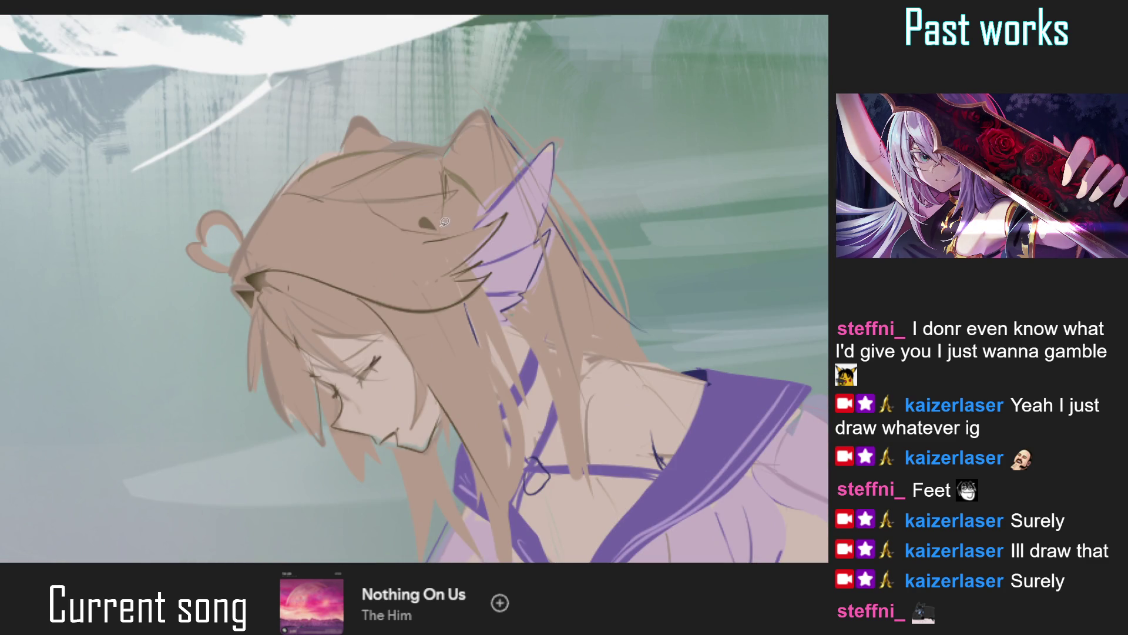
Sample the hair line colour and draw two curled strands on top of her head.
alt+click(251, 283)
drag(447, 207, 477, 215)
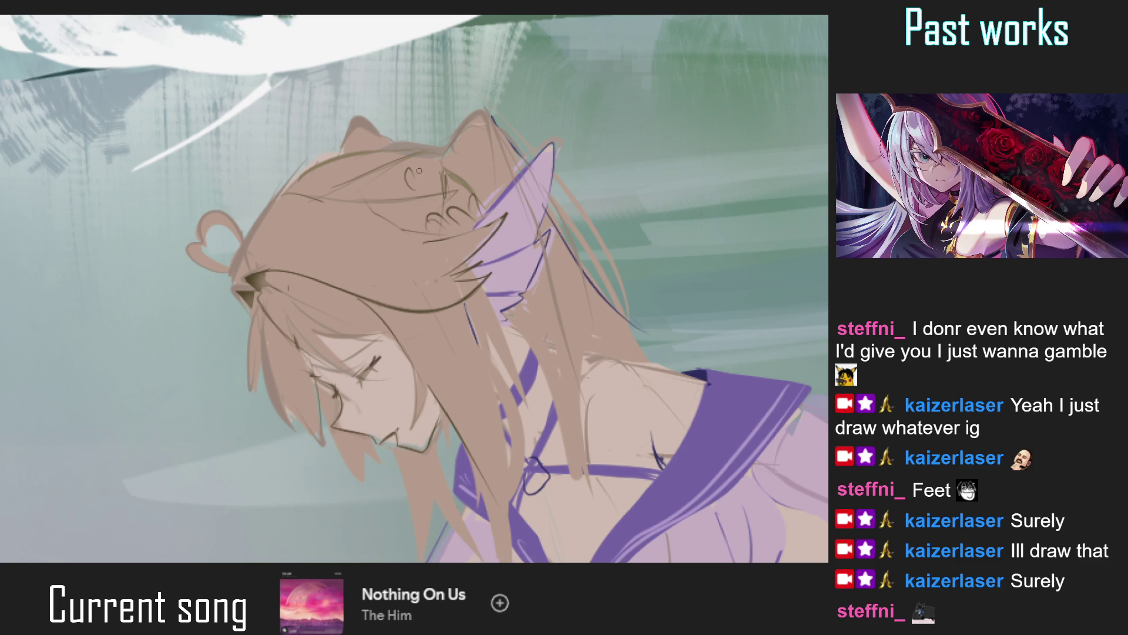
drag(419, 175, 517, 189)
mouse_move(471, 250)
mouse_down()
mouse_move(464, 191)
mouse_move(470, 232)
mouse_up()
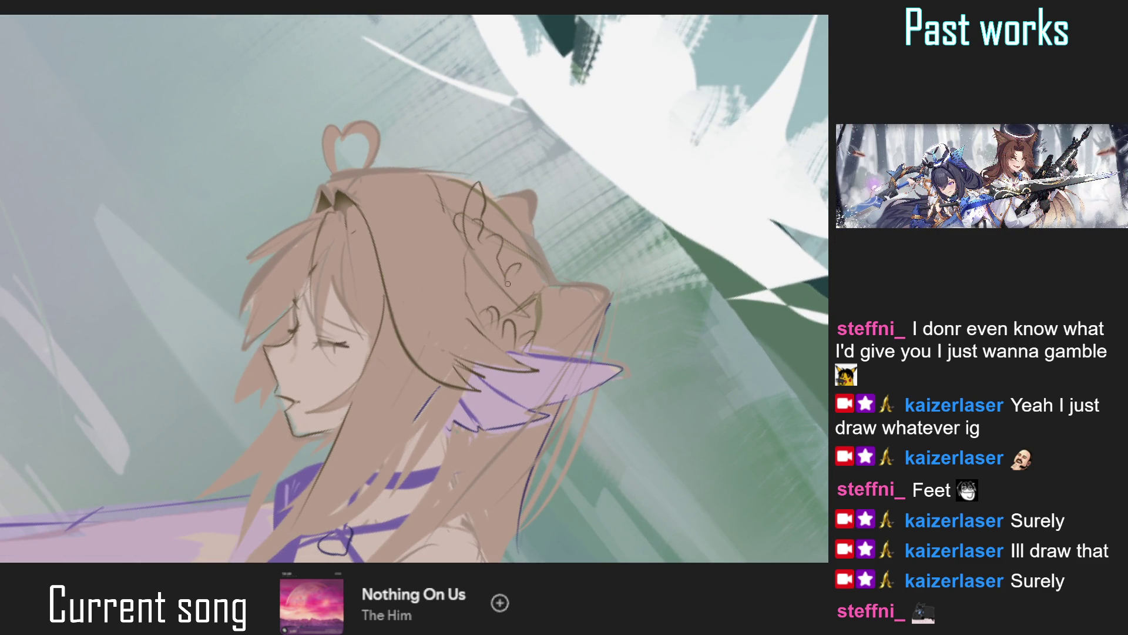
key(ctrl+0)
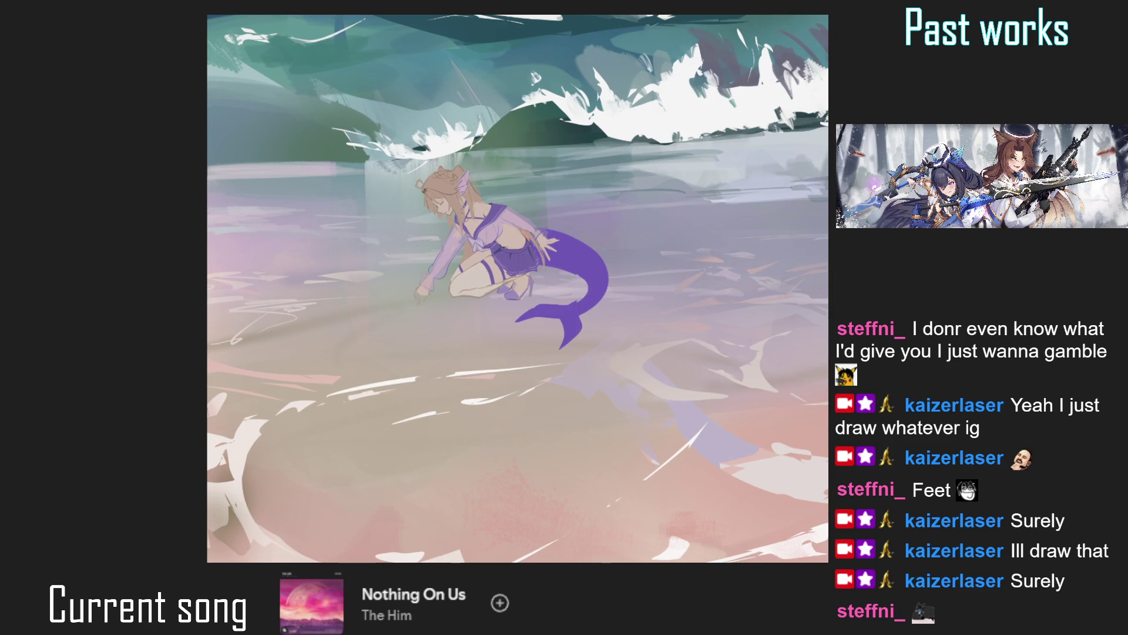
Paint over the closed eye with skin tone and transform the eye area.
scroll(460, 194, up, 5)
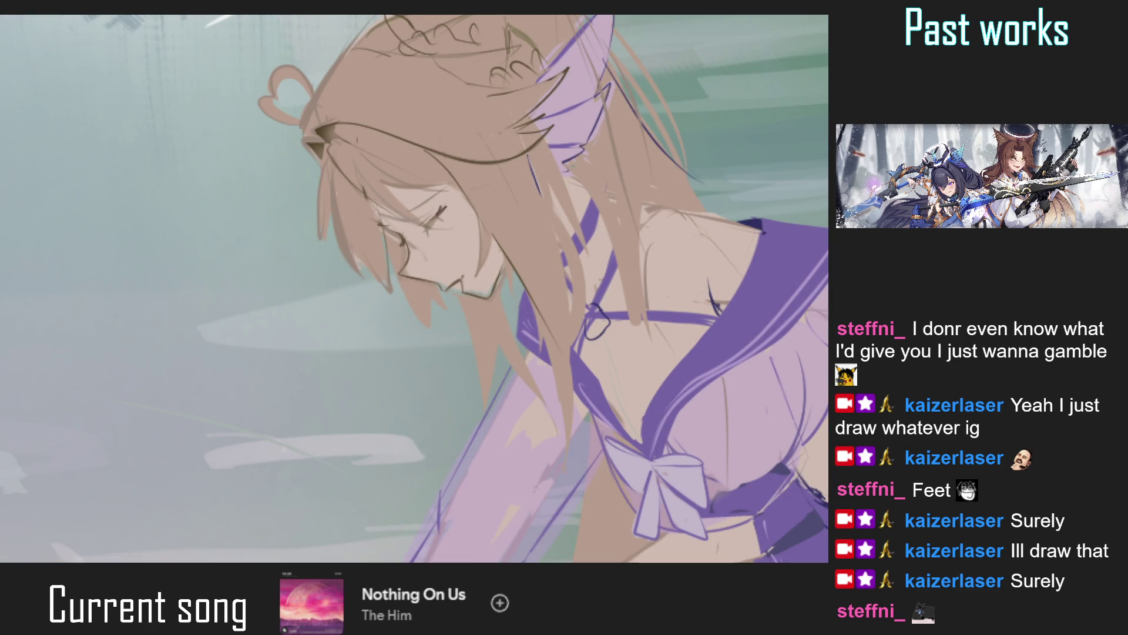
drag(400, 252, 446, 205)
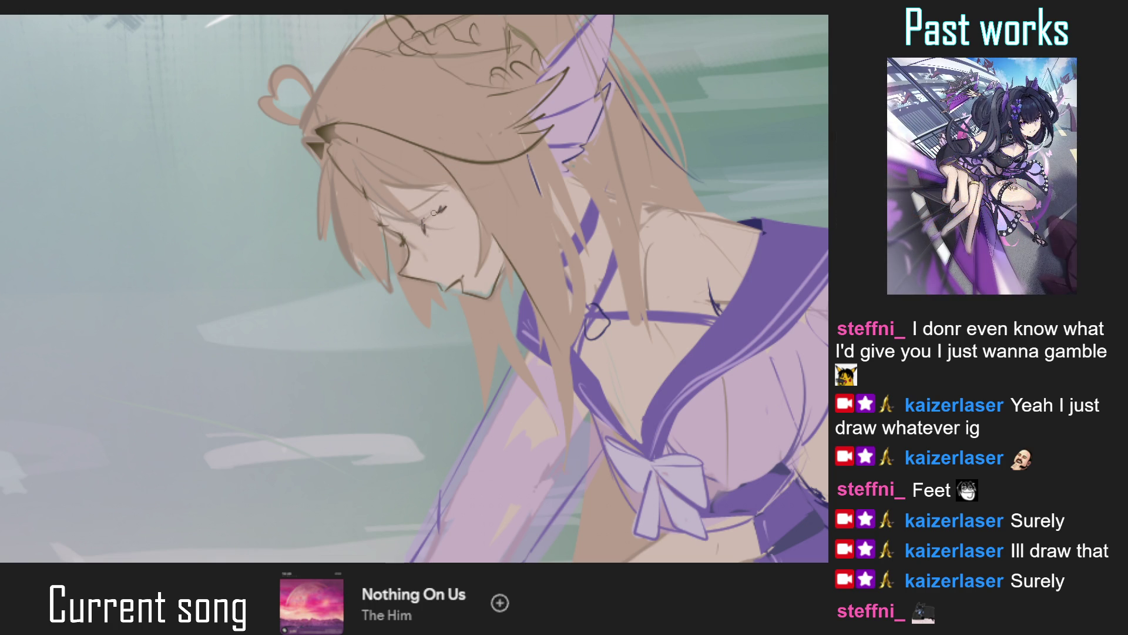
scroll(423, 215, down, 5)
drag(424, 215, 380, 251)
scroll(378, 256, up, 5)
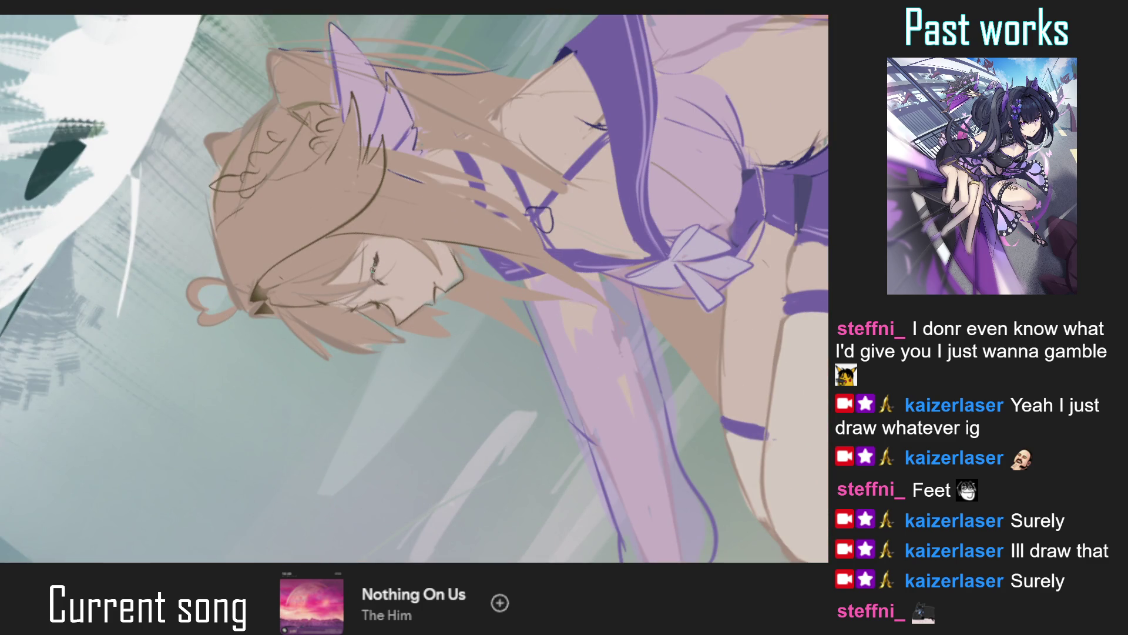
mouse_move(387, 258)
mouse_down()
mouse_move(427, 410)
mouse_move(344, 247)
mouse_move(348, 325)
mouse_up()
key(ctrl+t)
click(346, 349)
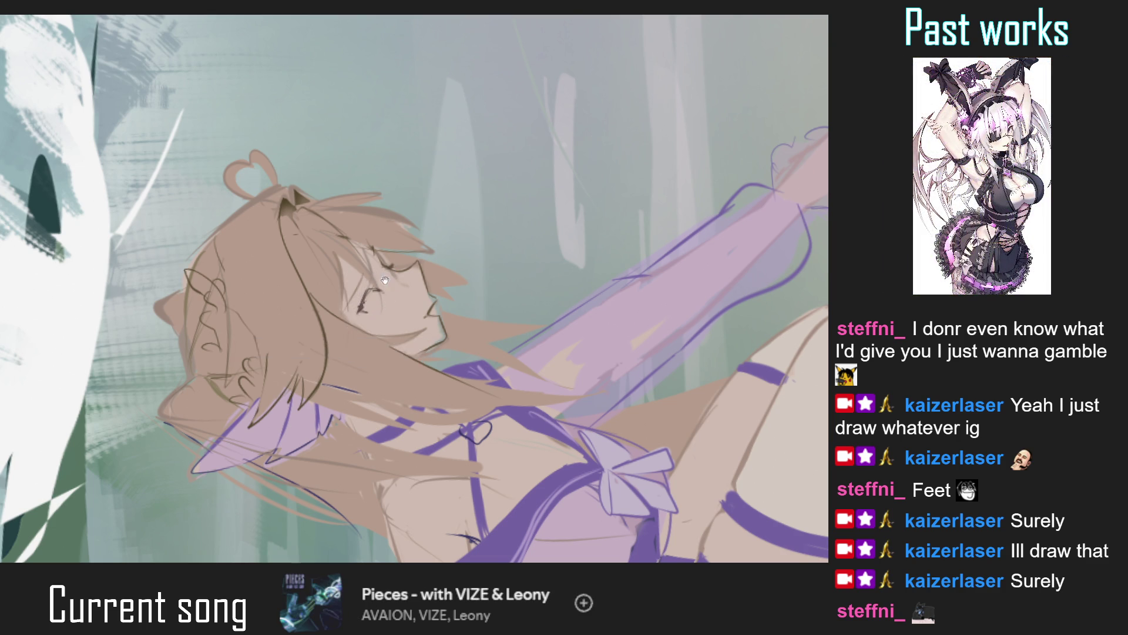
Draw the open eye's dark outline beside and below it.
key(ctrl+0)
drag(447, 227, 525, 228)
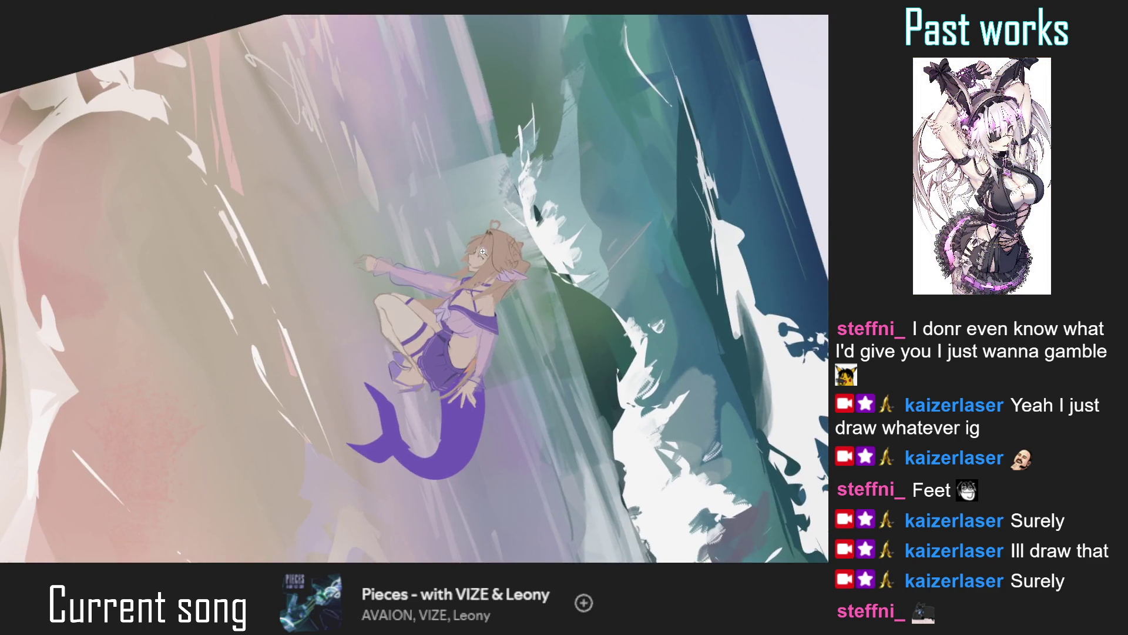
scroll(525, 228, up, 5)
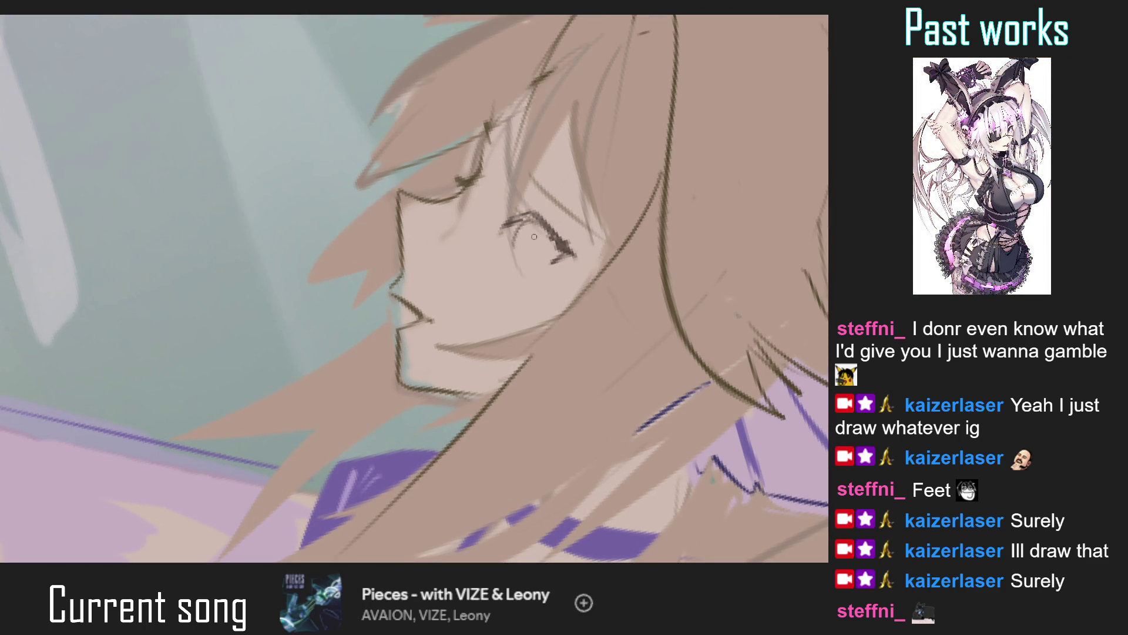
drag(530, 214, 515, 235)
drag(546, 234, 538, 259)
Add a lash stroke beside the eye, then fit the full illustration to the window.
key(ctrl+0)
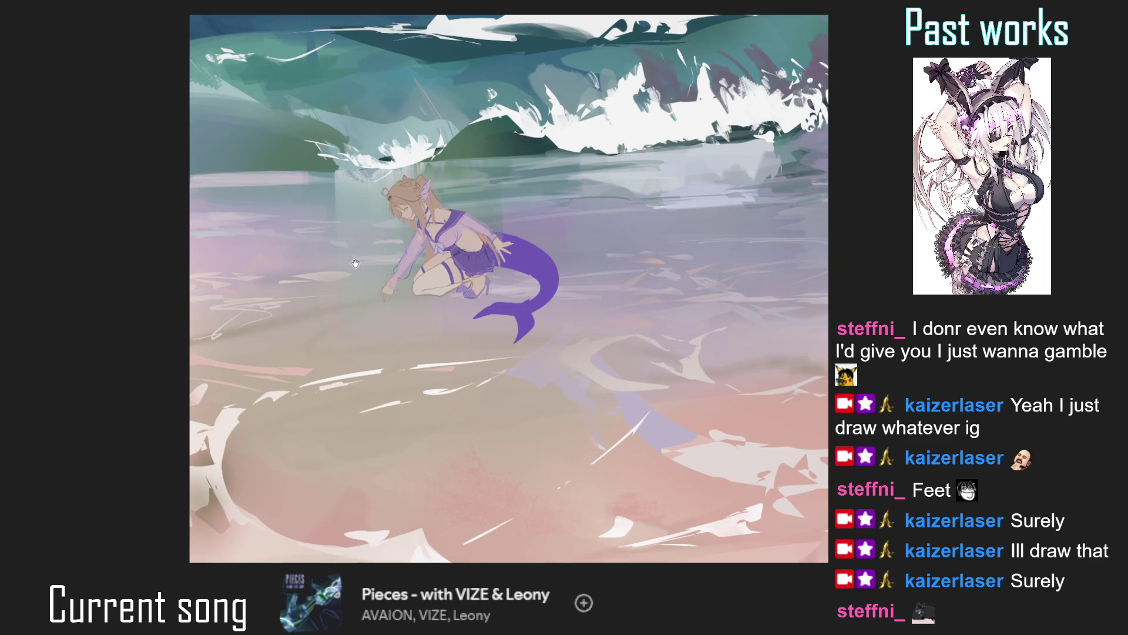
scroll(380, 219, up, 3)
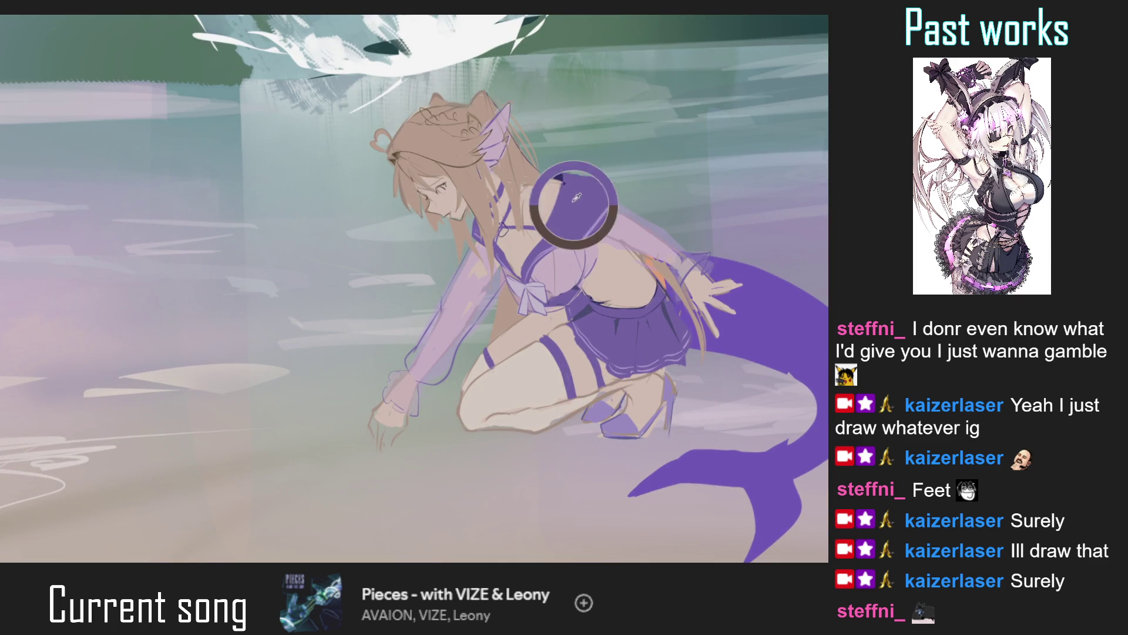
scroll(489, 191, up, 3)
scroll(490, 191, up, 2)
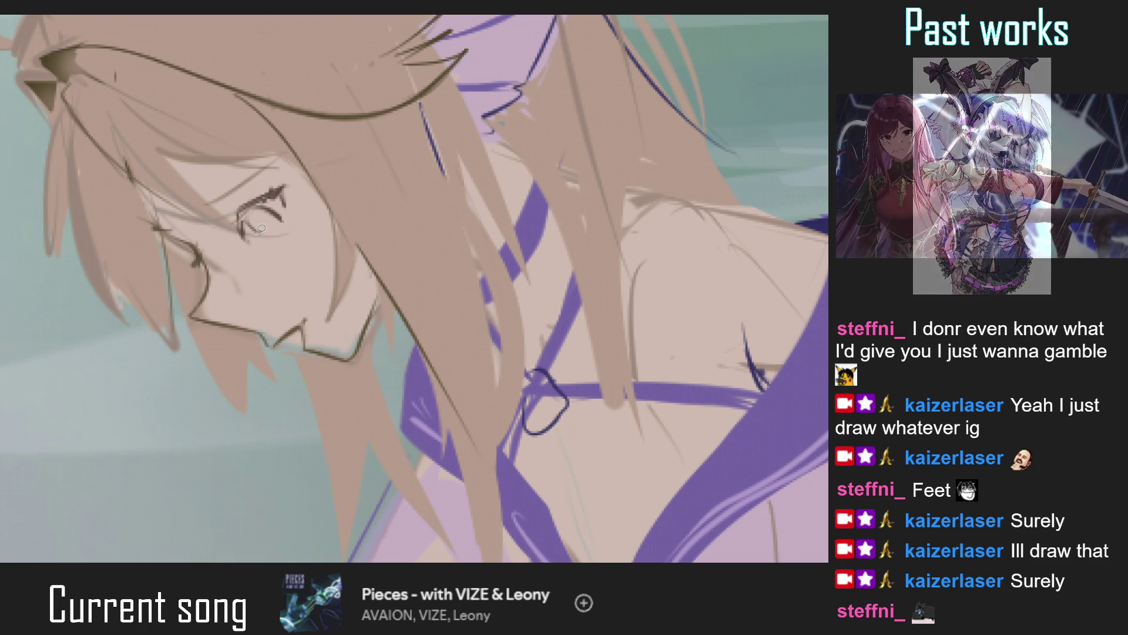
key(ctrl+0)
drag(240, 310, 302, 382)
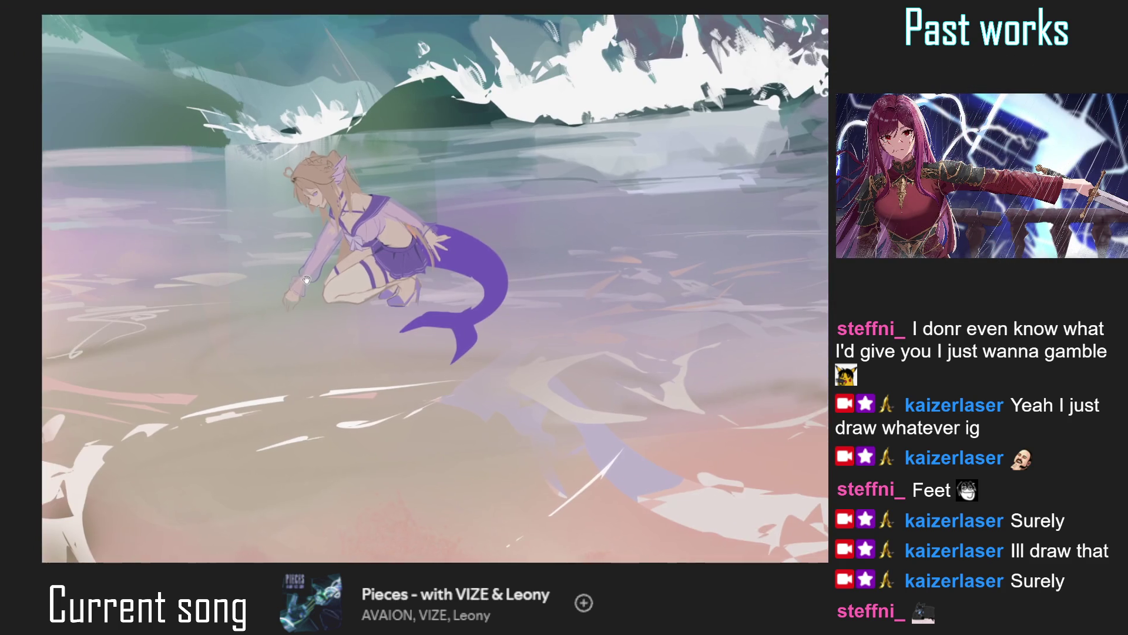
scroll(290, 247, up, 2)
scroll(291, 247, up, 3)
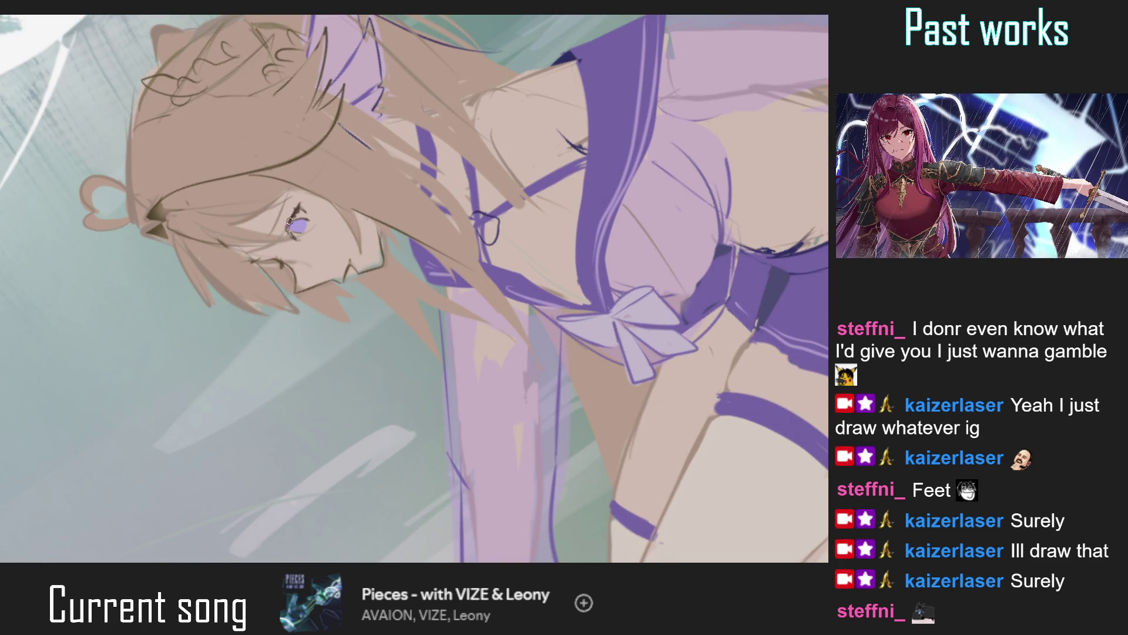
scroll(292, 219, up, 1)
scroll(292, 219, up, 1)
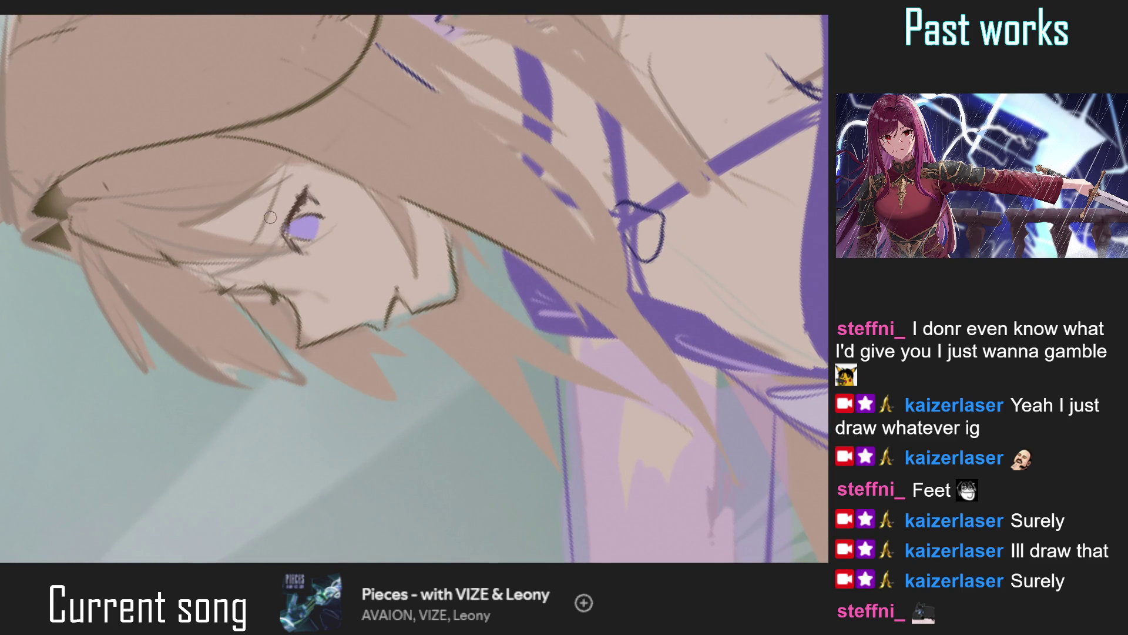
drag(249, 231, 274, 187)
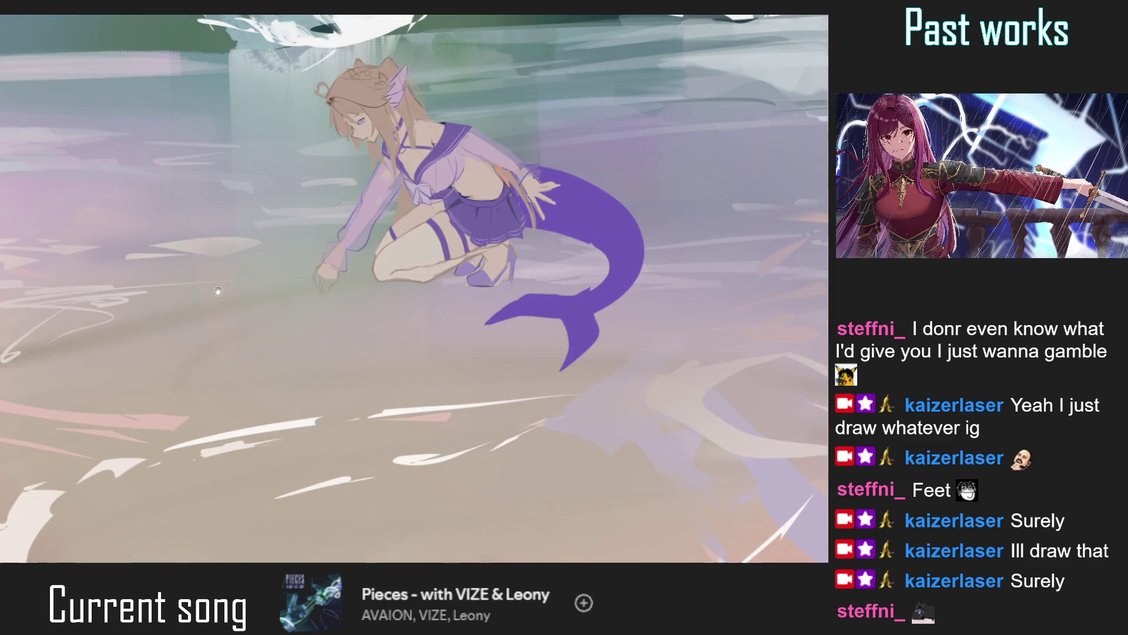
scroll(276, 185, down, 10)
mouse_move(529, 264)
mouse_down()
mouse_move(585, 283)
mouse_move(547, 276)
mouse_up()
scroll(546, 276, up, 4)
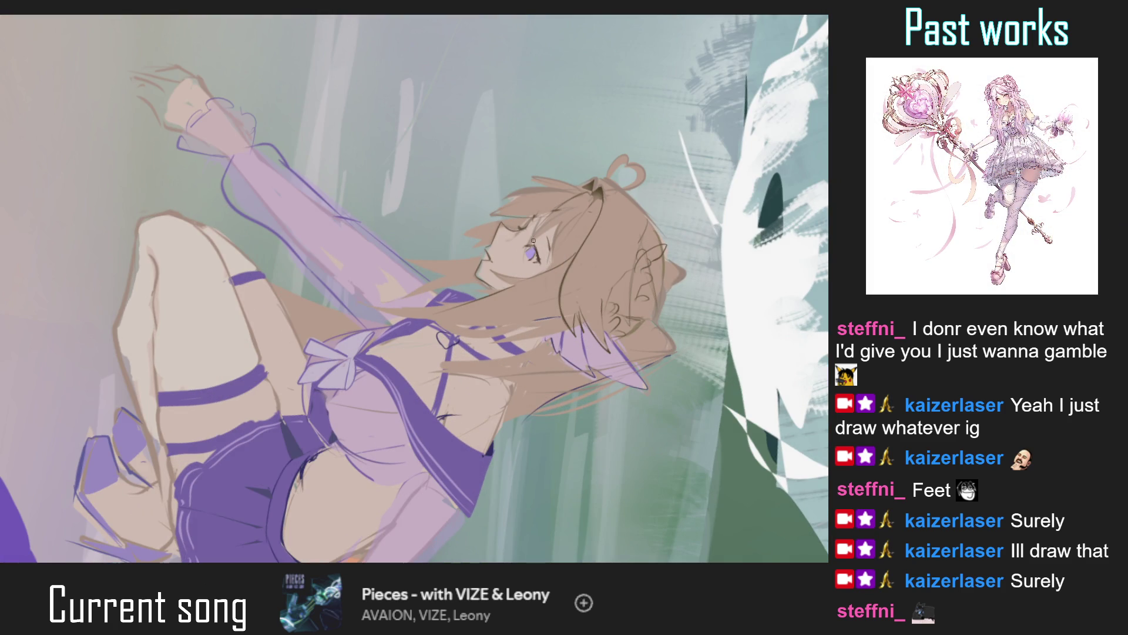
scroll(538, 253, up, 3)
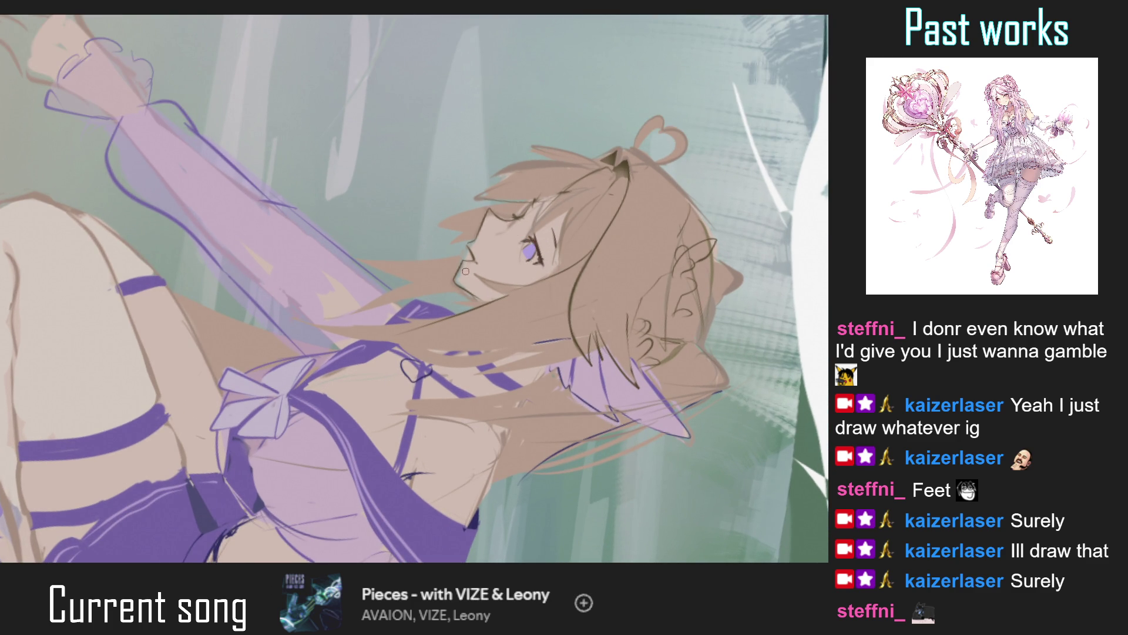
key(ctrl+0)
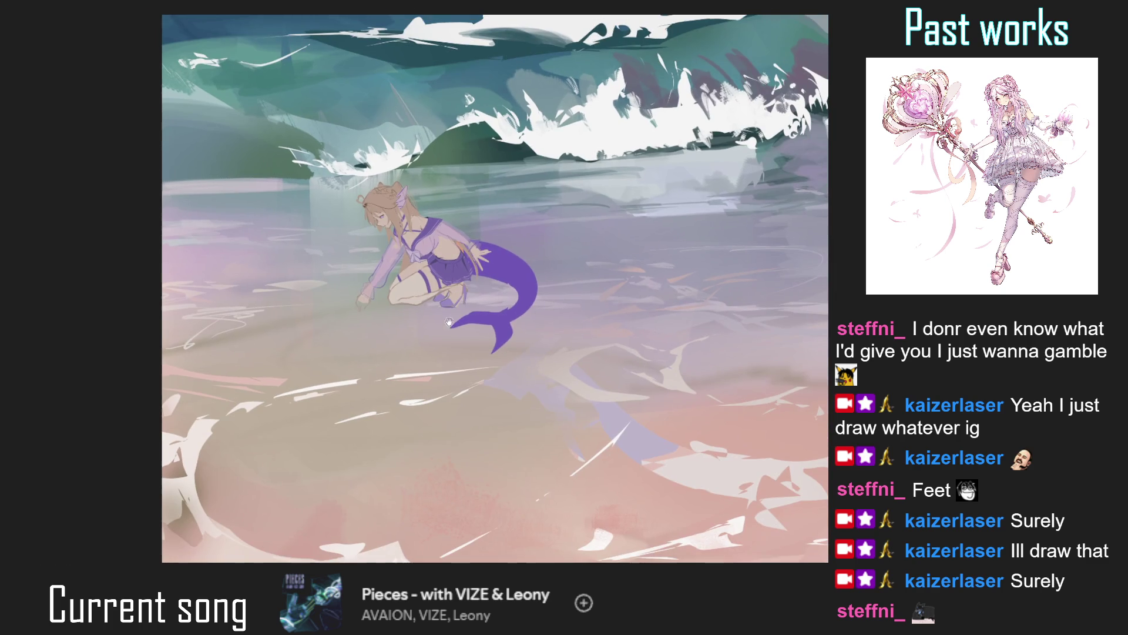
key(m)
key(m)
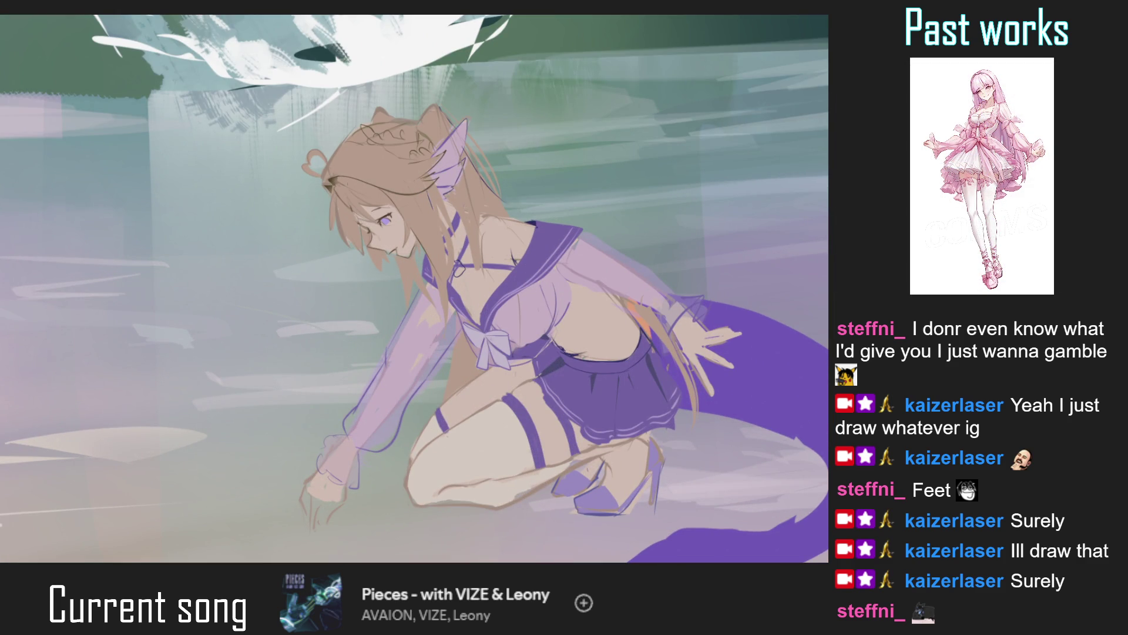
Rotate the view around the figure and halve the brush size with [.
scroll(457, 270, up, 5)
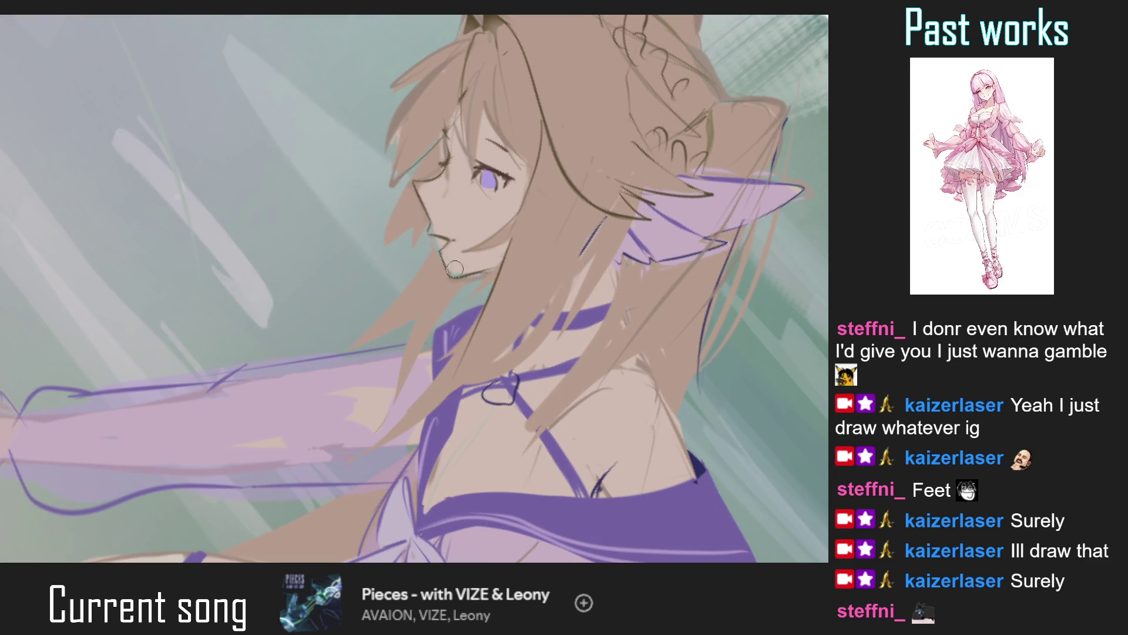
scroll(457, 270, down, 5)
drag(456, 270, 517, 310)
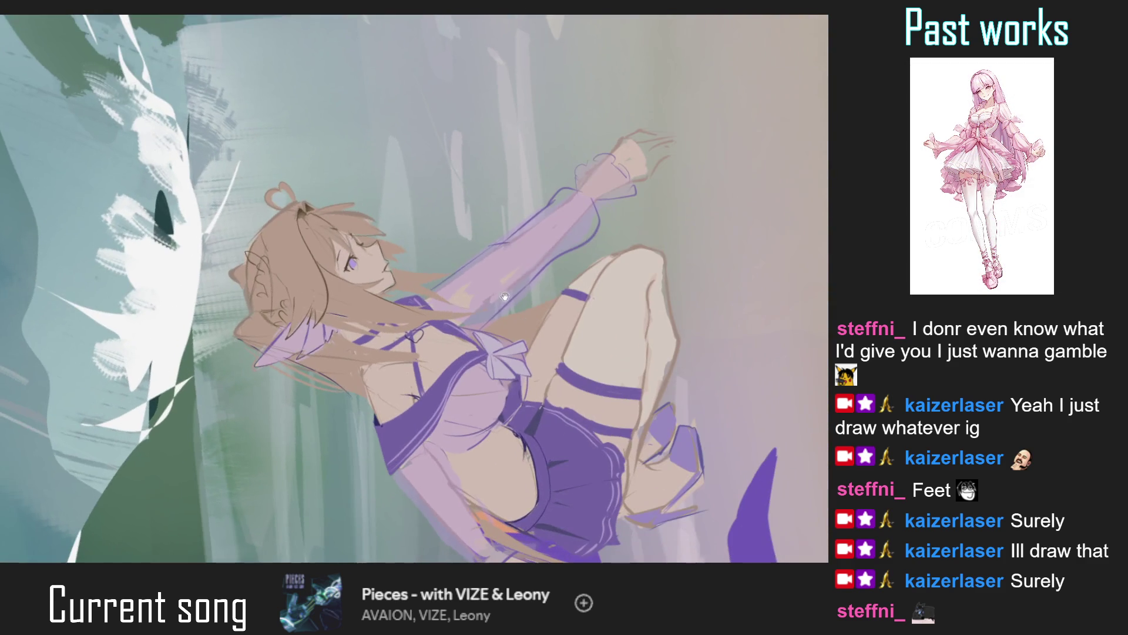
key(bracketleft)
key(bracketleft)
key(bracketleft)
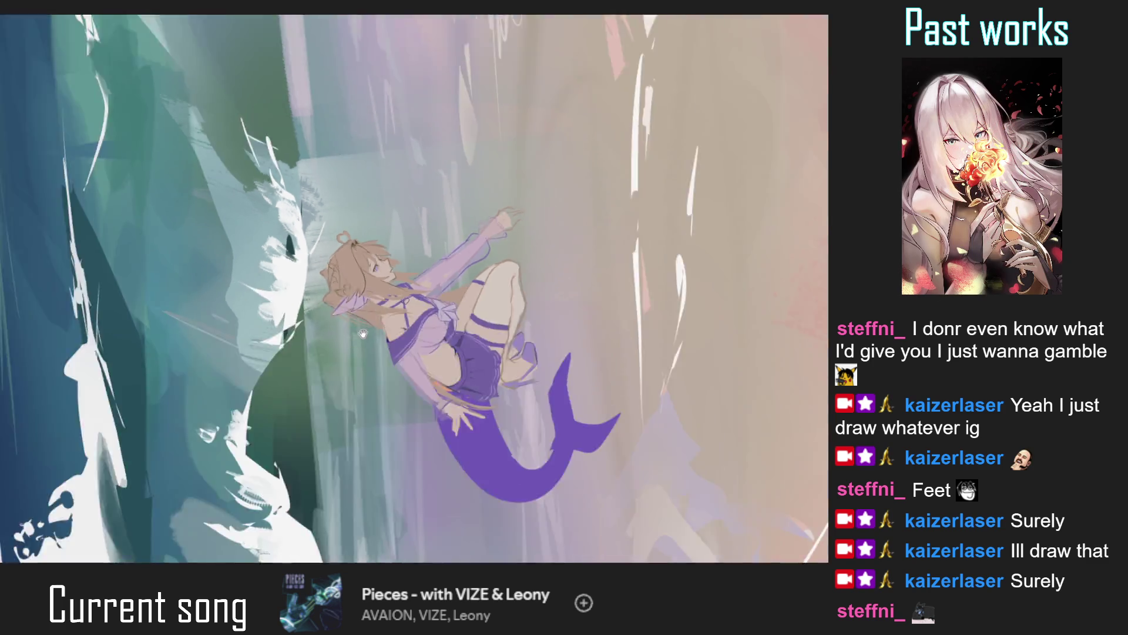
Turn the view upright and fit the whole mermaid painting in the window.
scroll(401, 261, down, 5)
mouse_move(401, 261)
mouse_down()
mouse_move(499, 176)
mouse_move(564, 350)
mouse_up()
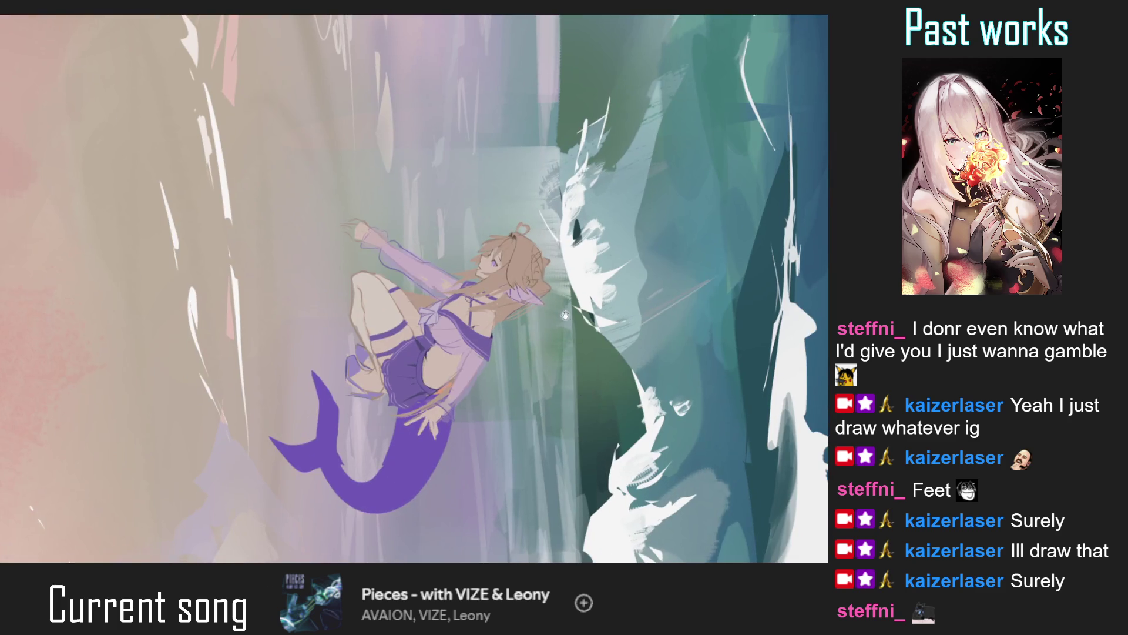
scroll(488, 276, up, 2)
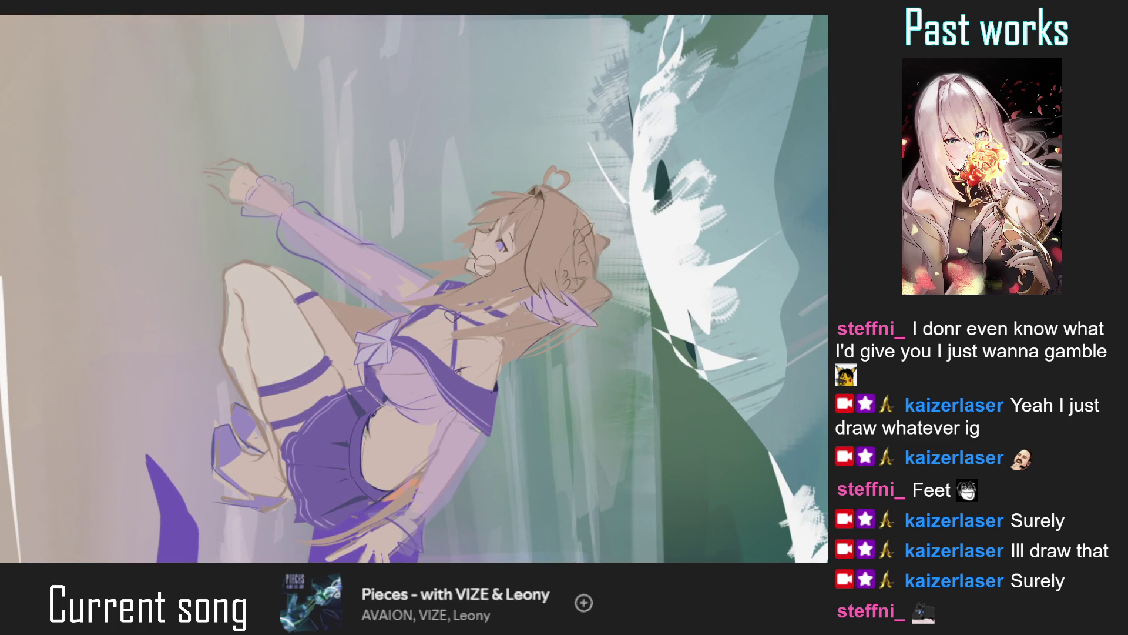
scroll(479, 254, up, 1)
scroll(479, 254, up, 1)
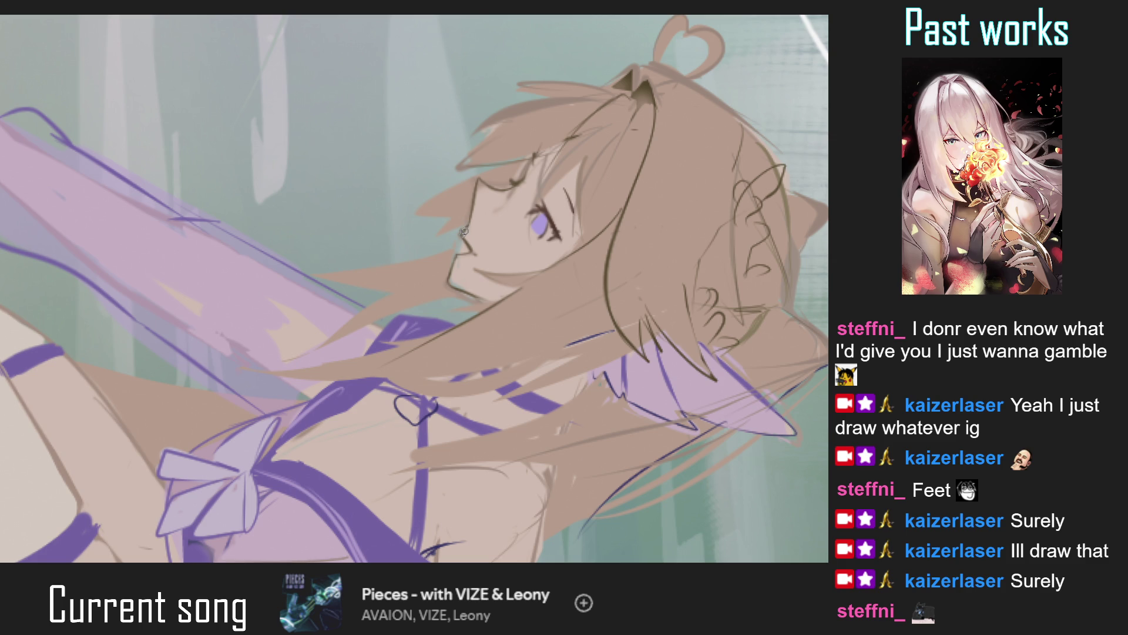
scroll(462, 233, up, 2)
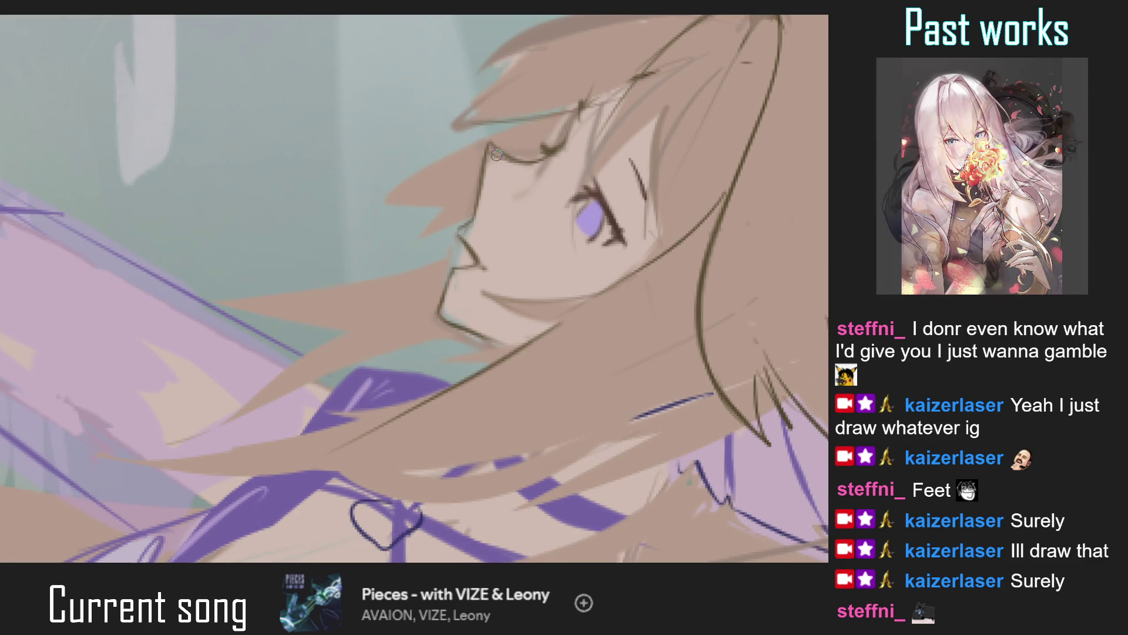
key(ctrl+0)
scroll(516, 183, up, 3)
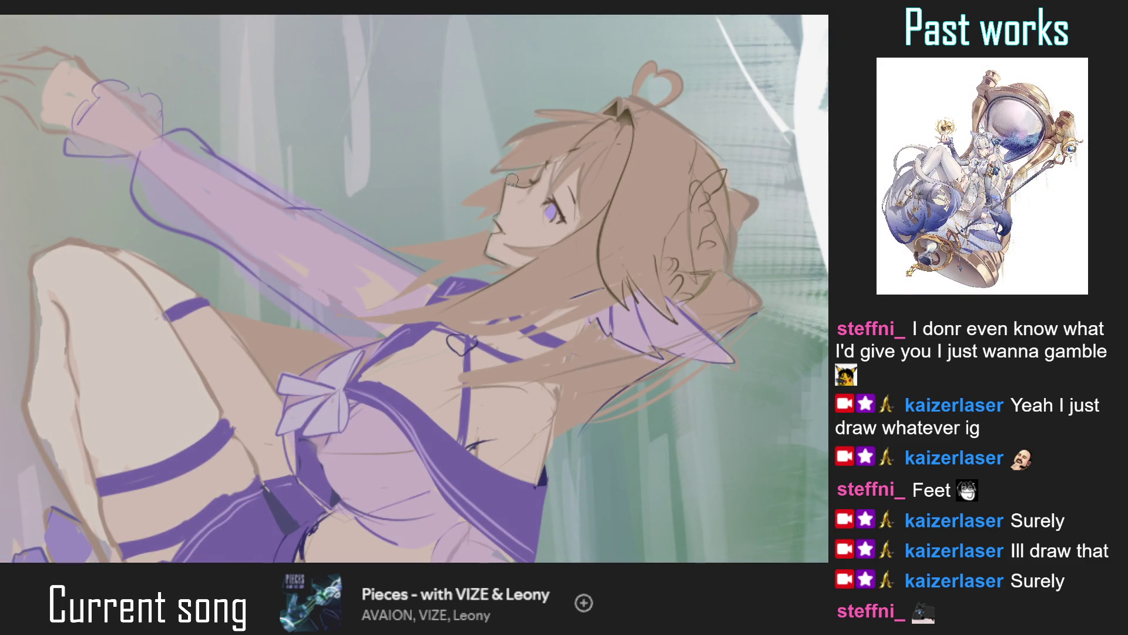
key(ctrl+0)
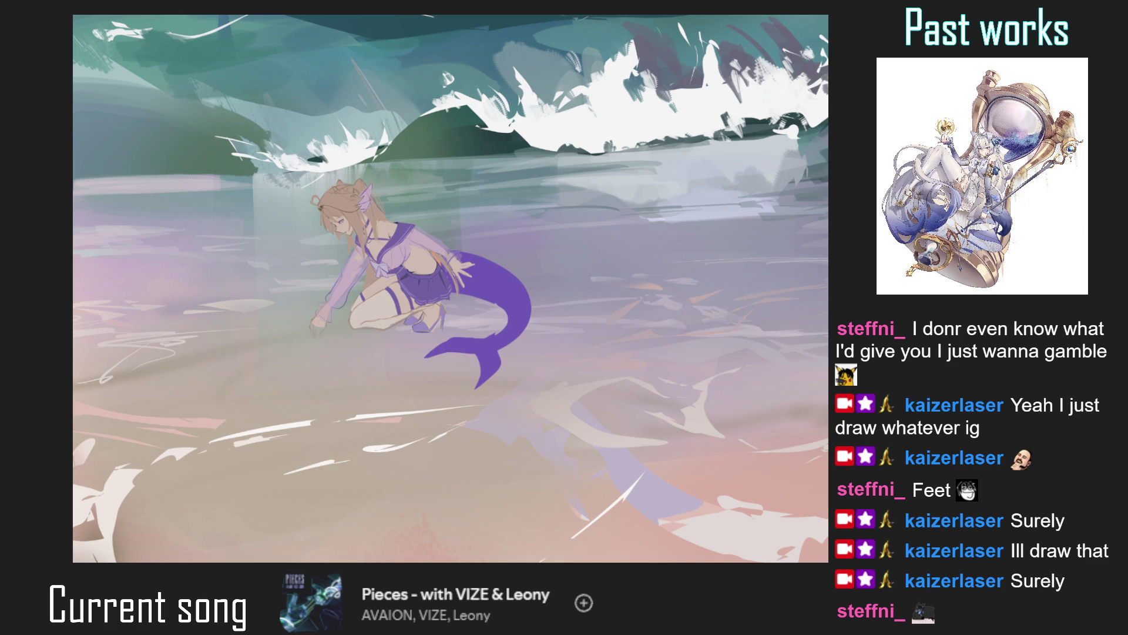
scroll(340, 205, up, 3)
mouse_move(340, 233)
mouse_down()
mouse_move(358, 238)
mouse_move(353, 247)
mouse_move(517, 264)
mouse_up()
key(ctrl+z)
key(ctrl+z)
key(h)
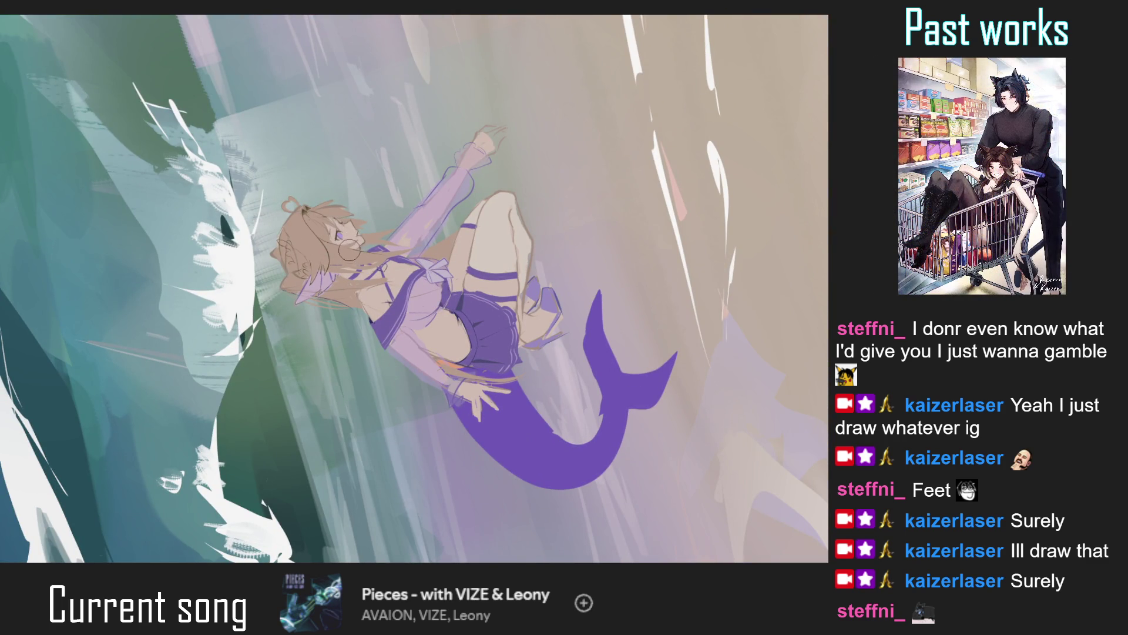
key(ctrl+0)
drag(348, 349, 460, 207)
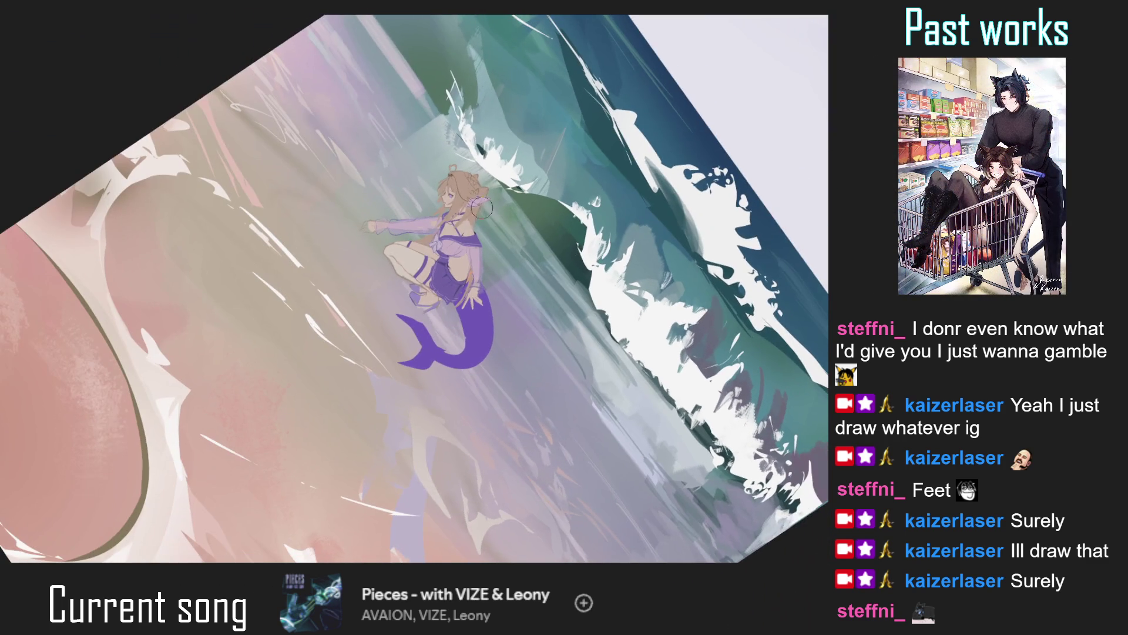
scroll(460, 207, up, 2)
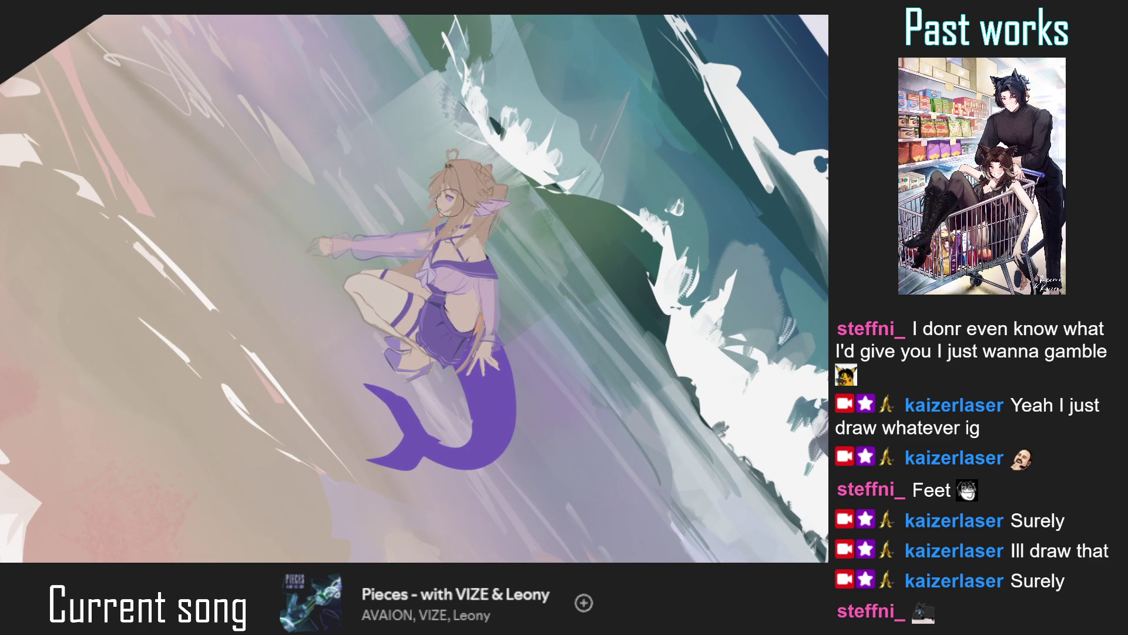
key(ctrl+0)
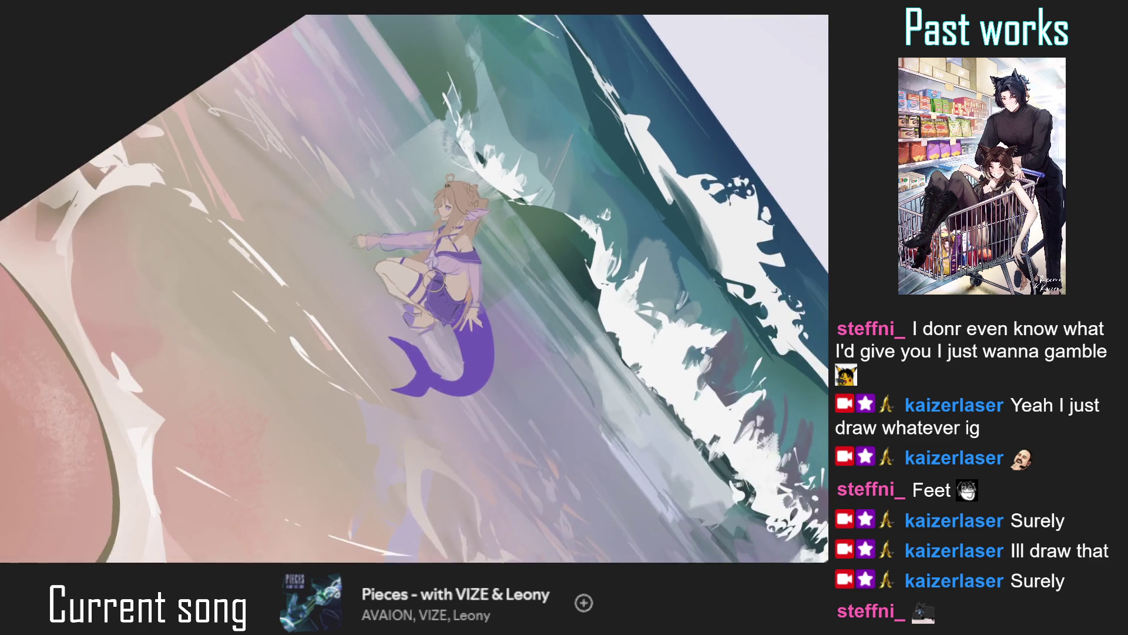
key(ctrl+0)
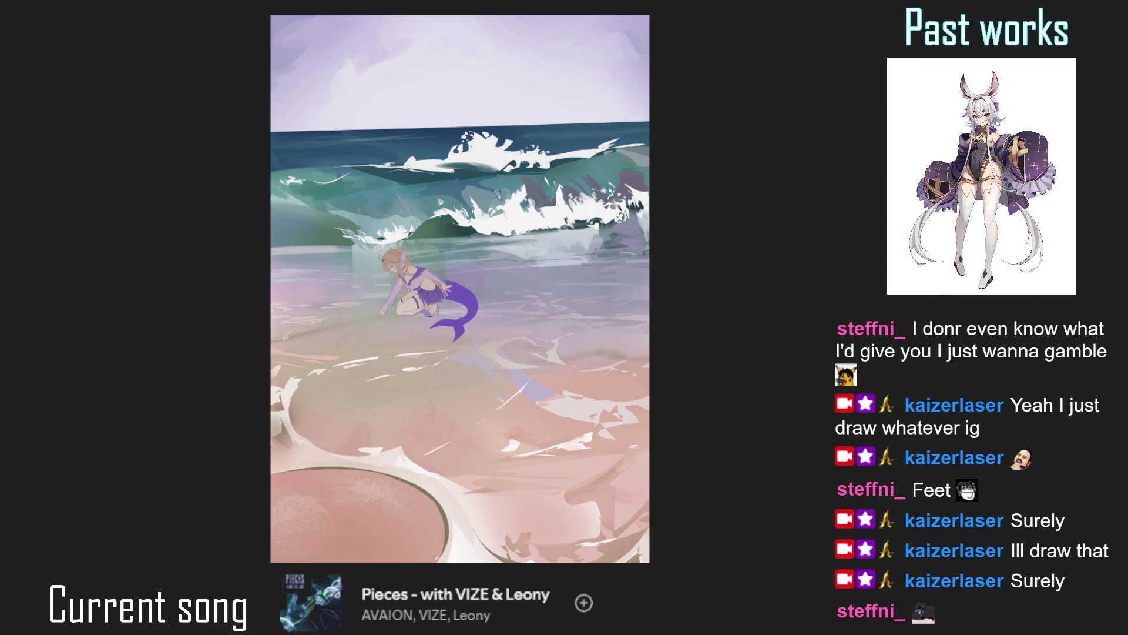
Sample a colour from the mermaid and shade her legs and feet darker.
drag(738, 126, 664, 106)
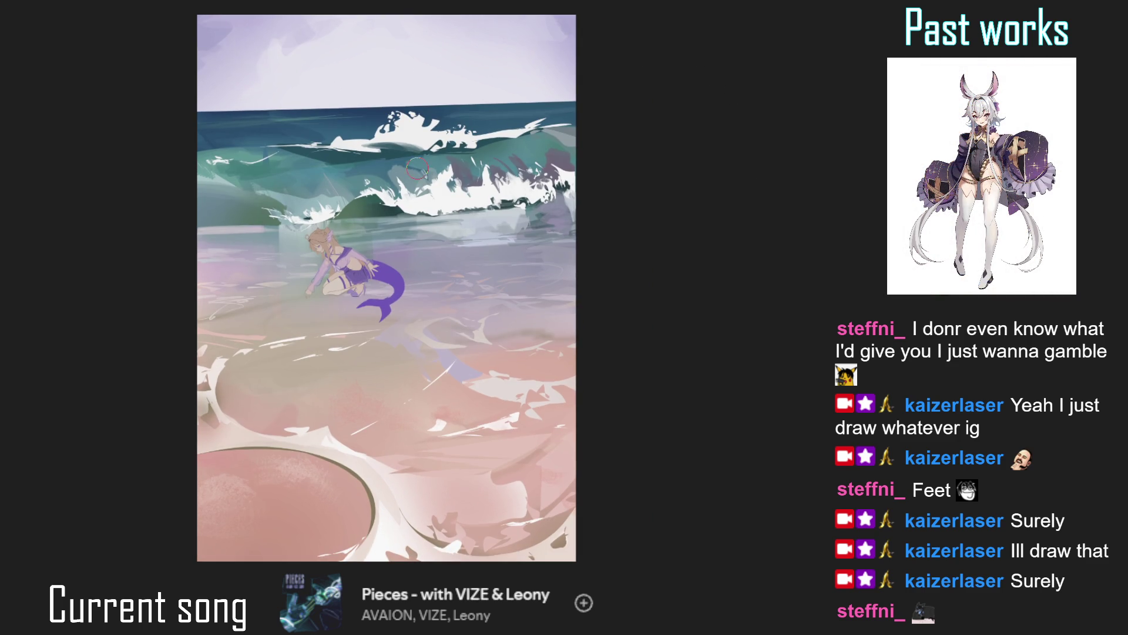
mouse_move(385, 244)
mouse_down()
mouse_move(365, 243)
mouse_move(286, 332)
mouse_up()
drag(361, 282, 329, 292)
key(ctrl+z)
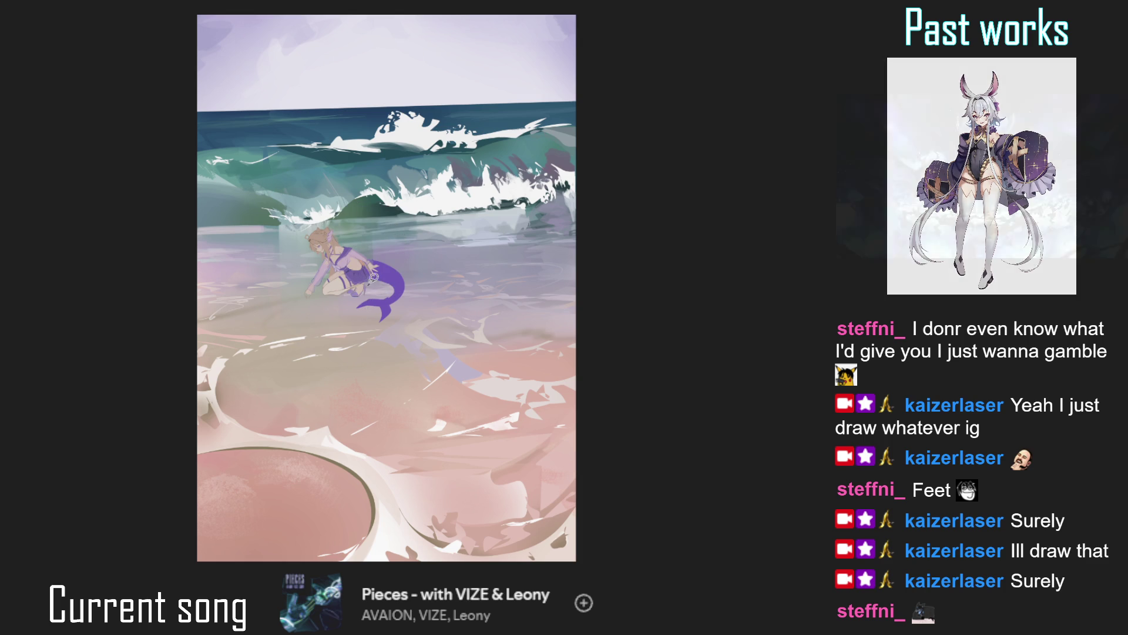
key(ctrl+y)
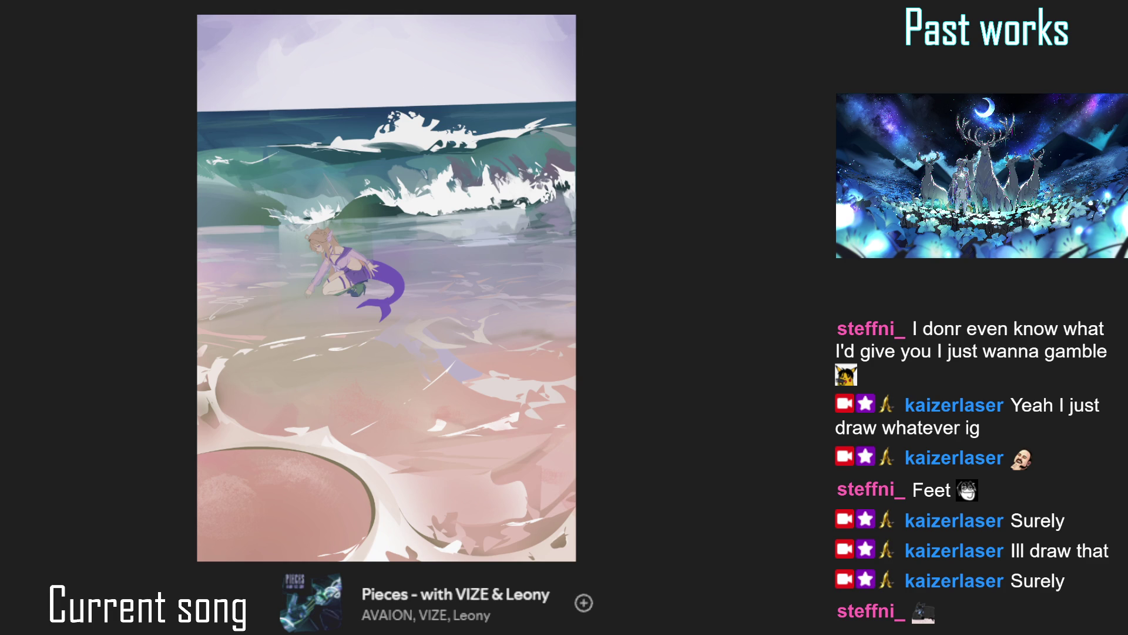
drag(377, 296, 368, 286)
drag(359, 286, 378, 295)
Cover the white patch near the tail and fit the upright view to the window.
drag(264, 355, 321, 349)
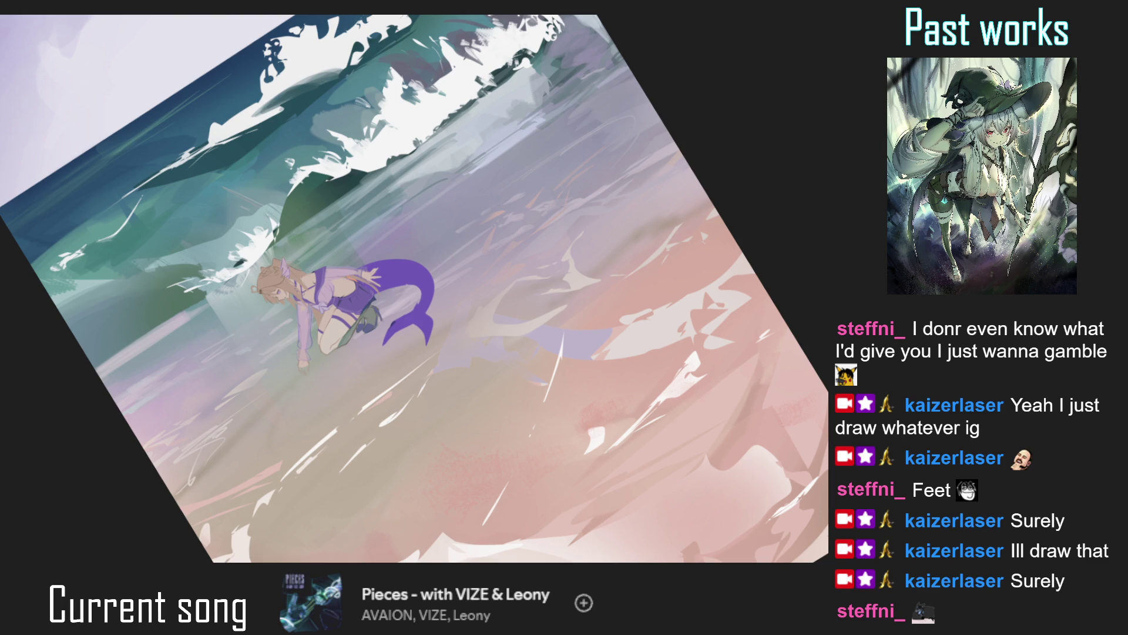
scroll(376, 309, down, 5)
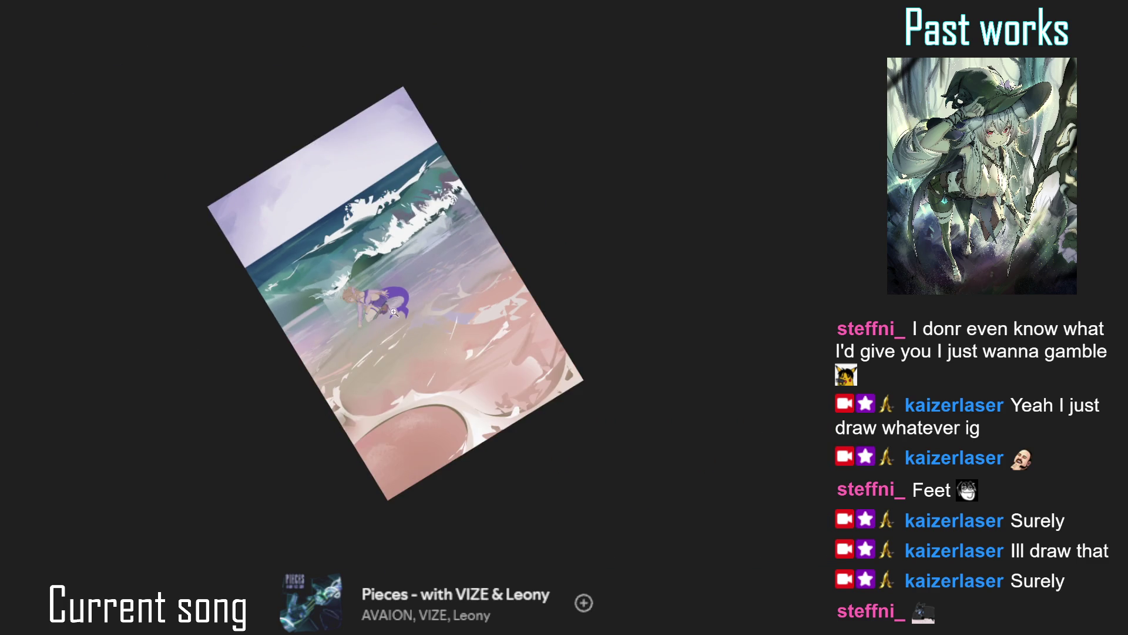
scroll(391, 317, up, 5)
drag(410, 270, 344, 336)
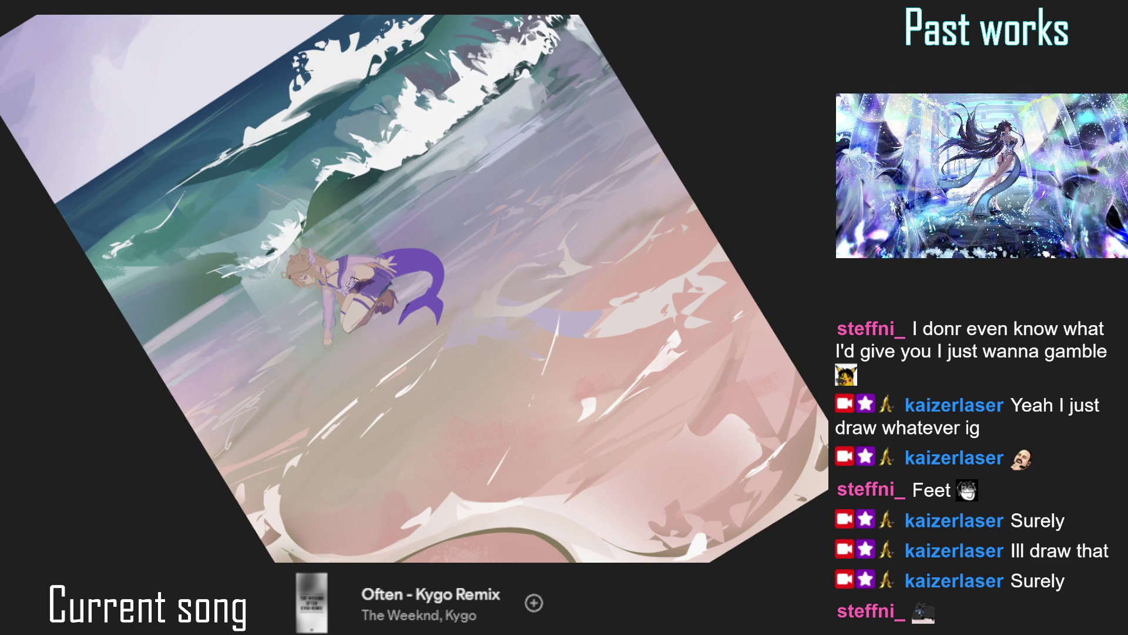
scroll(347, 294, down, 2)
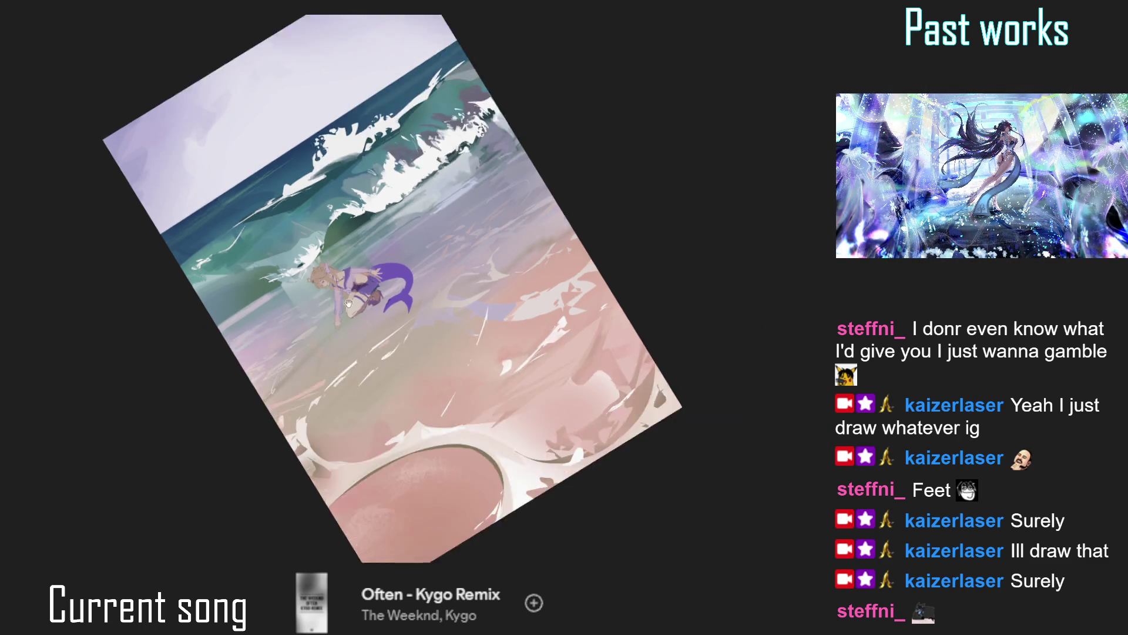
key(ctrl+0)
scroll(357, 259, up, 2)
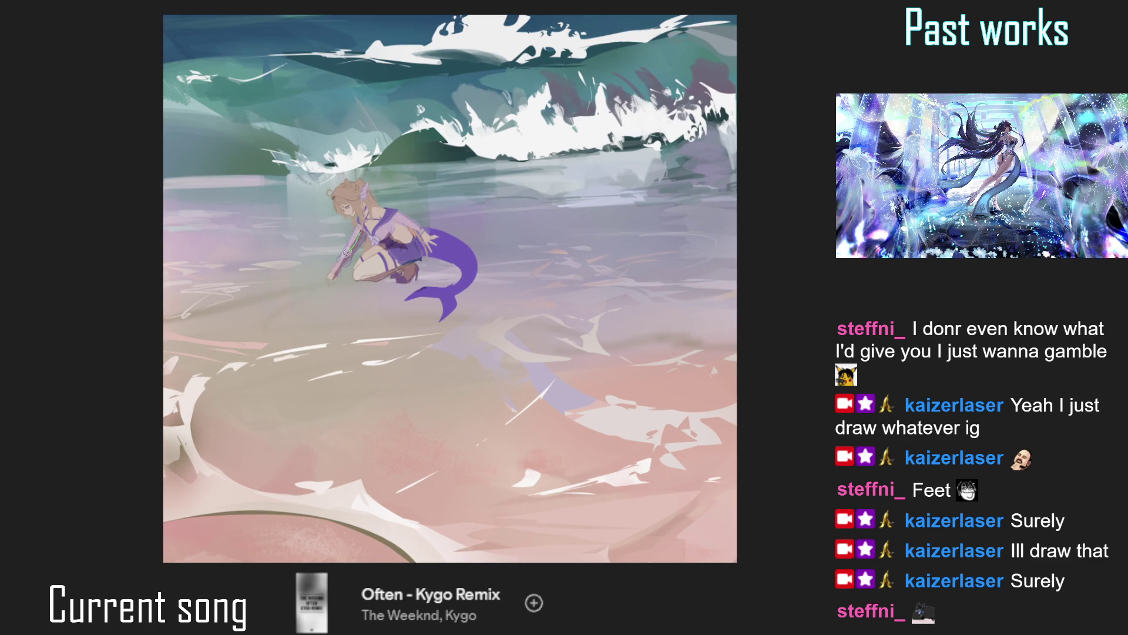
scroll(353, 253, down, 2)
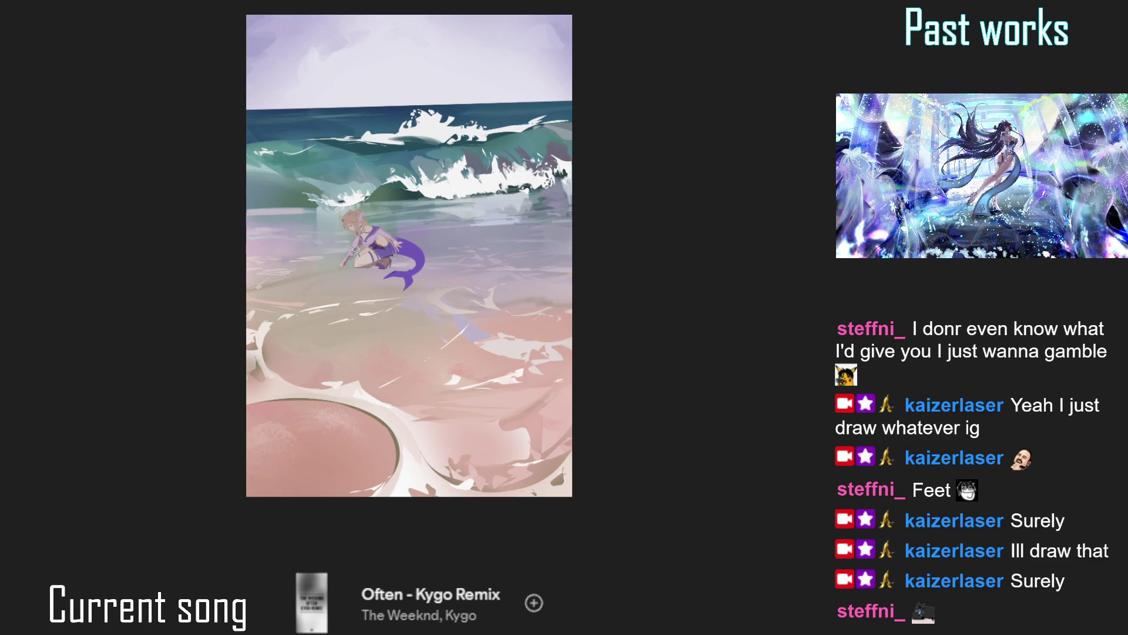
scroll(406, 254, up, 2)
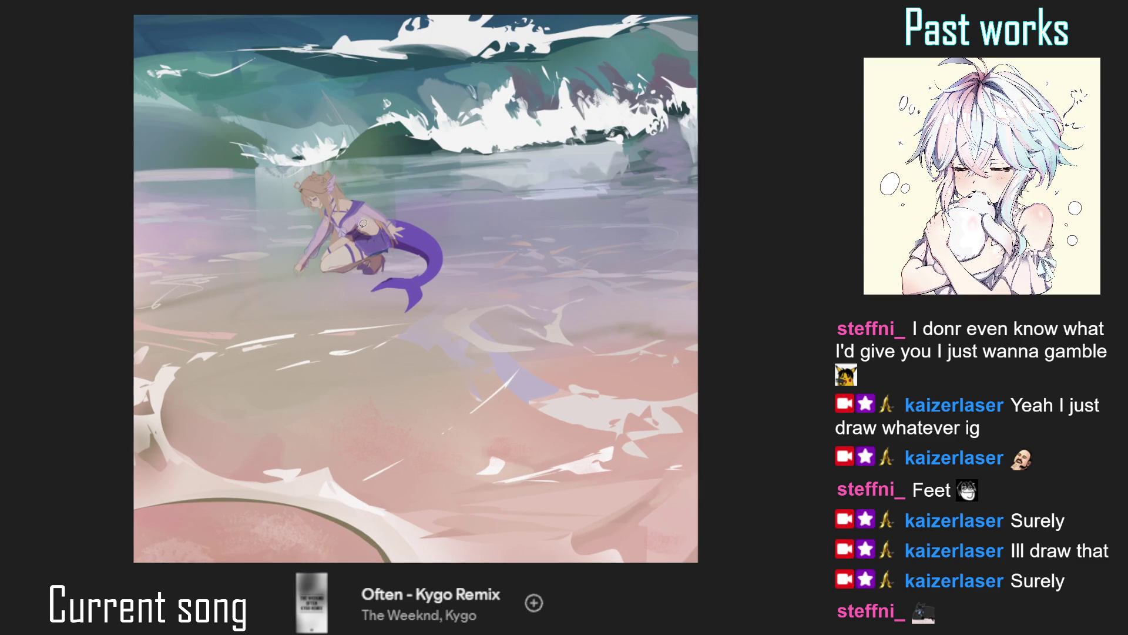
Zoom in on the mermaid and darken the hair around her face.
click(363, 221)
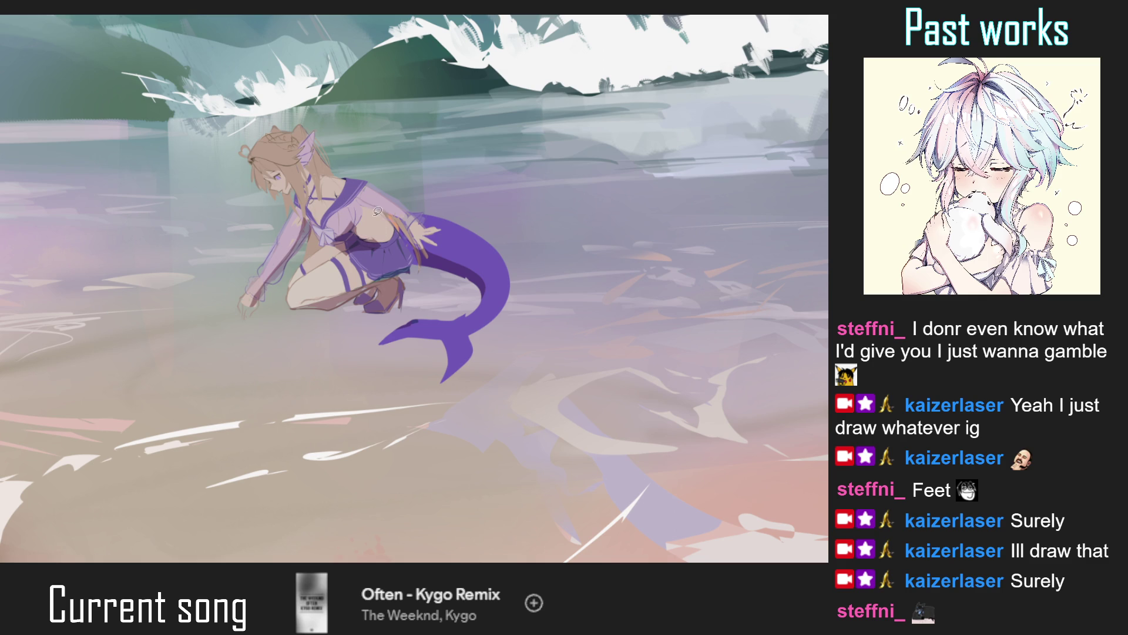
scroll(393, 211, down, 2)
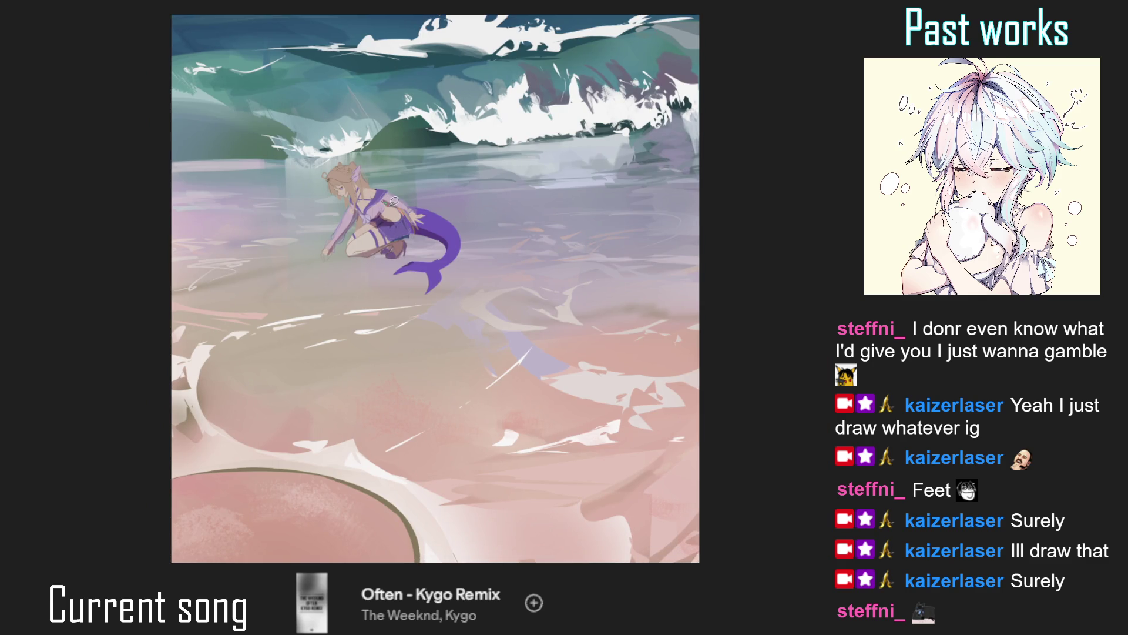
key(ctrl+z)
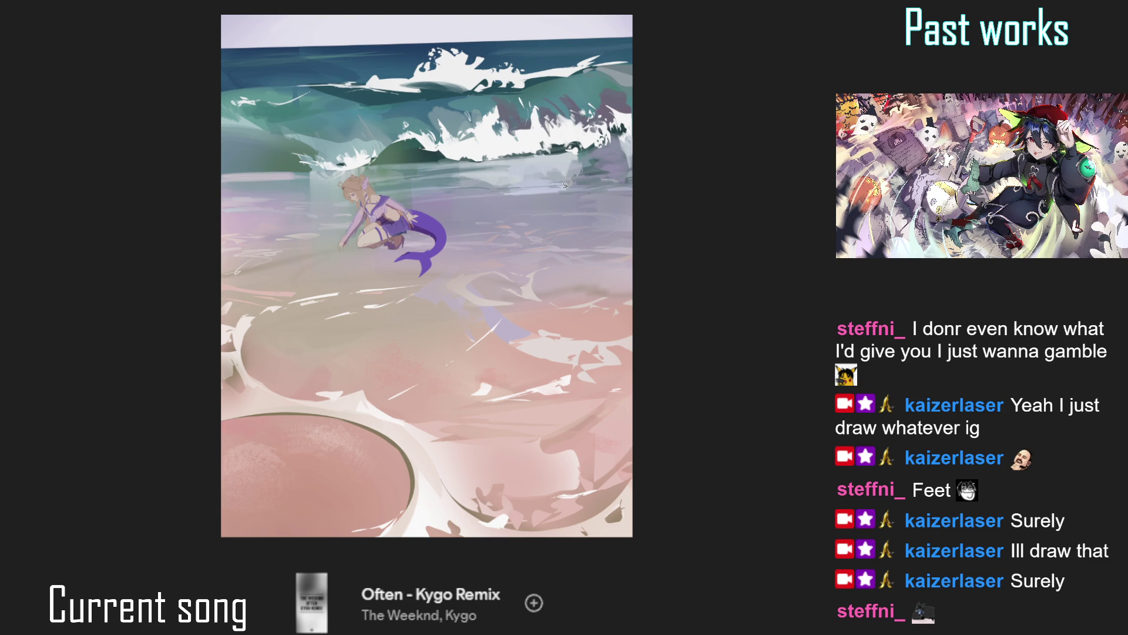
scroll(347, 182, up, 3)
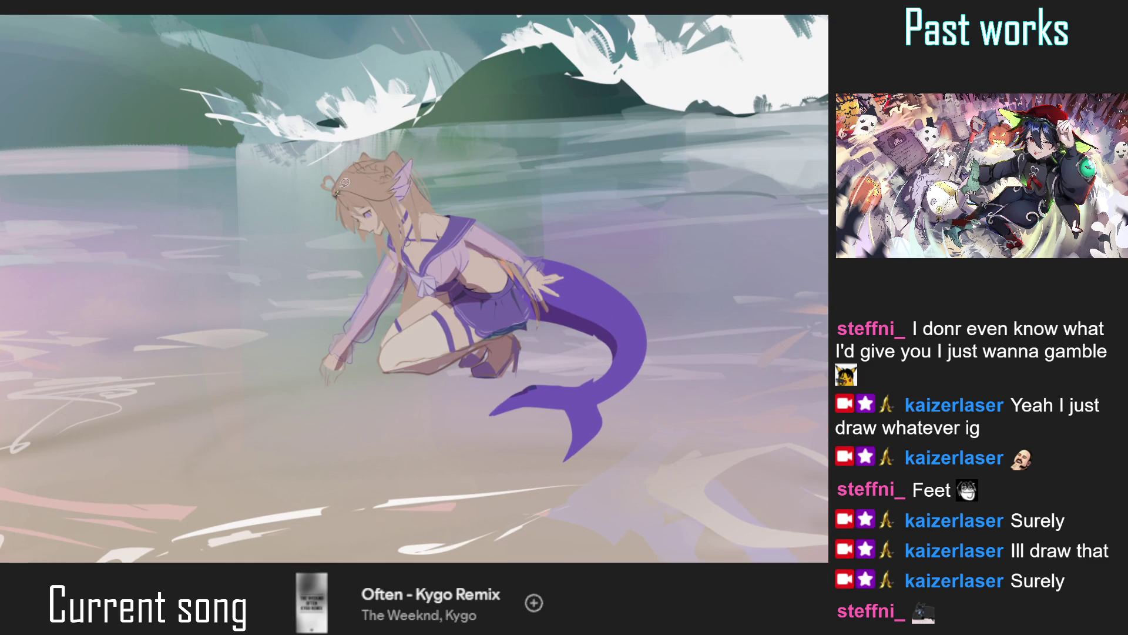
mouse_move(379, 223)
mouse_down()
mouse_move(342, 246)
mouse_move(491, 186)
mouse_up()
scroll(342, 246, down, 3)
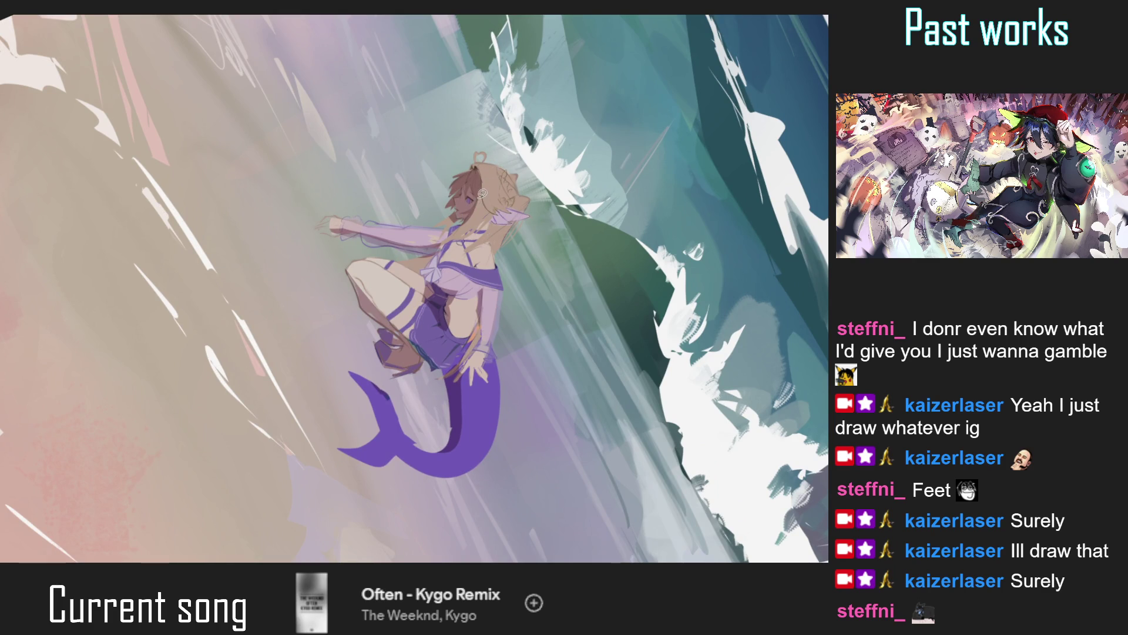
Reset the canvas rotation and check the composition mirrored before flipping back.
key(5)
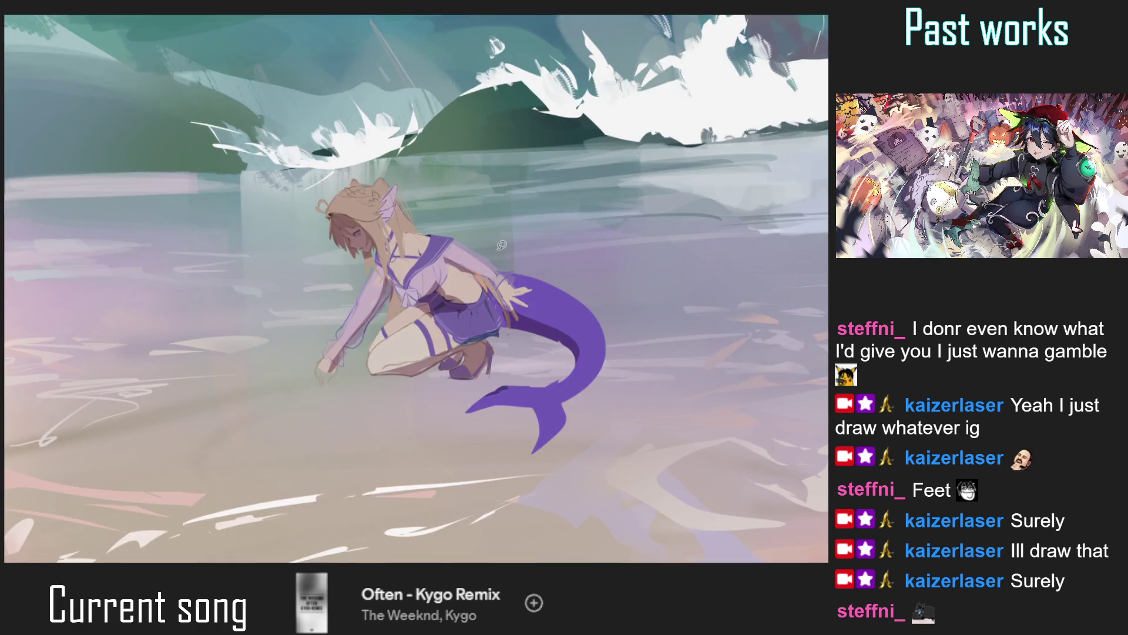
key(m)
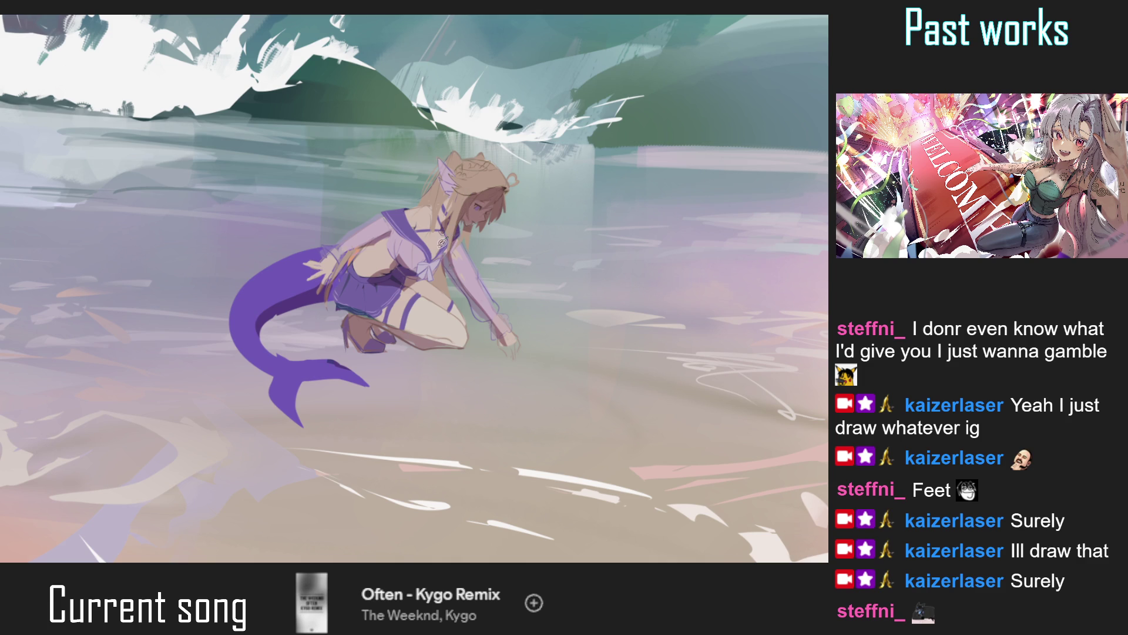
key(ctrl+0)
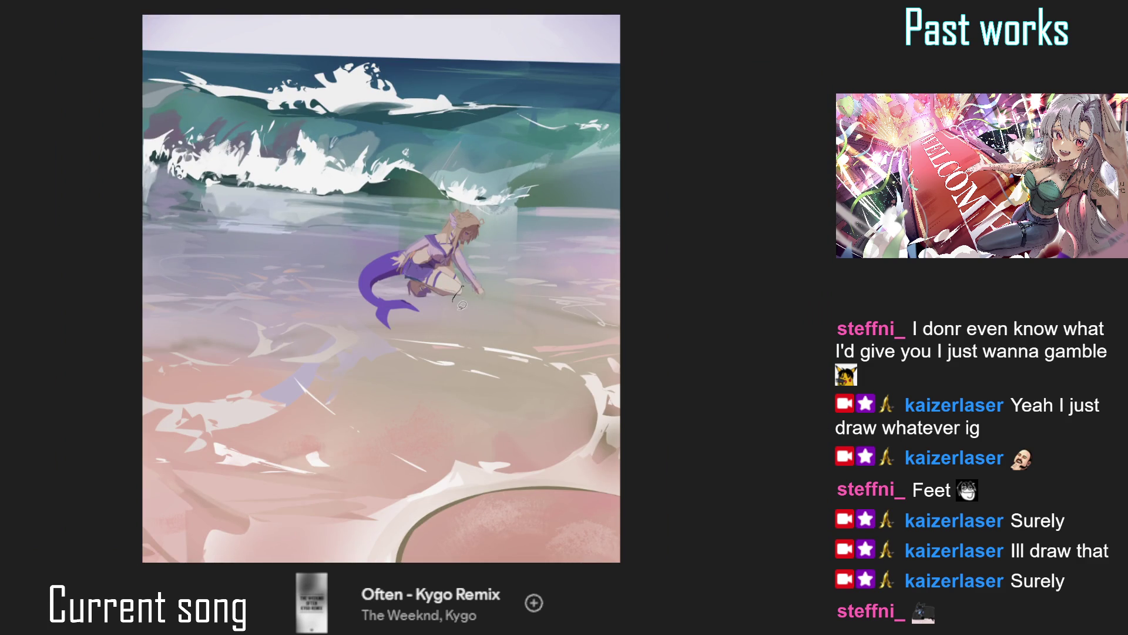
key(m)
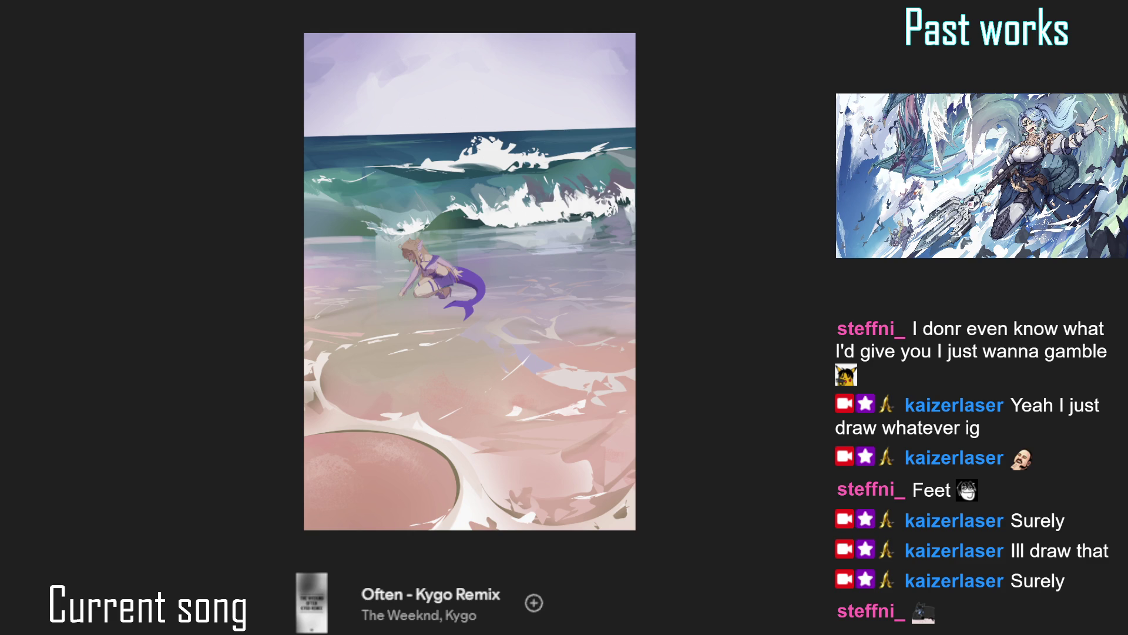
scroll(469, 258, up, 3)
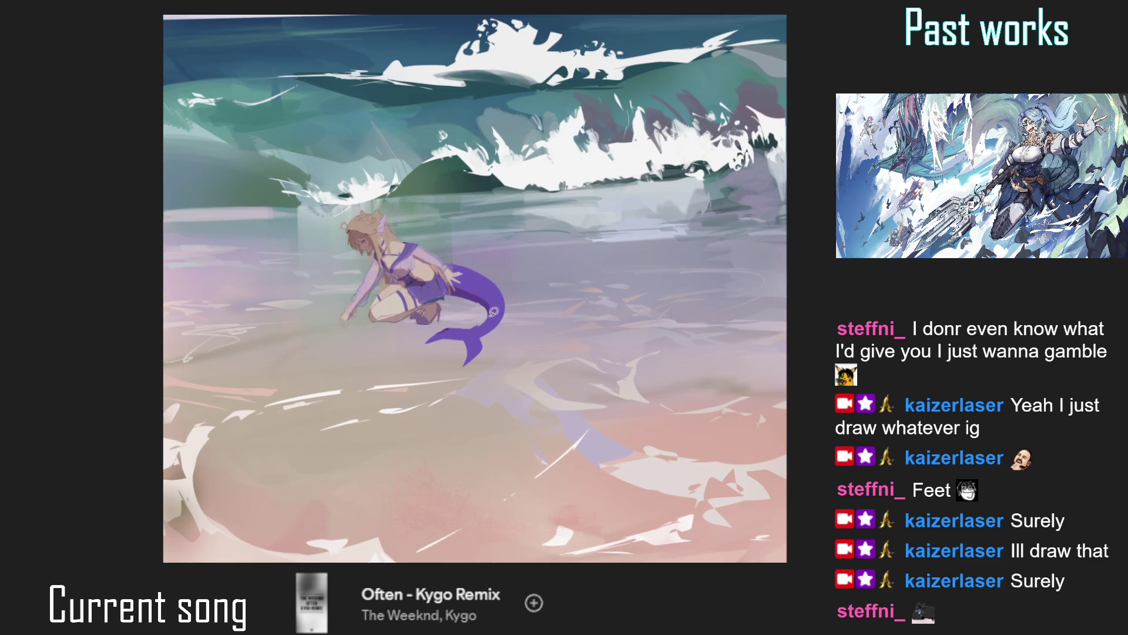
Mark the tail's right edge and draw a thin earring chain below the ear.
mouse_move(480, 336)
mouse_down()
mouse_move(502, 313)
mouse_move(508, 274)
mouse_up()
scroll(374, 196, up, 3)
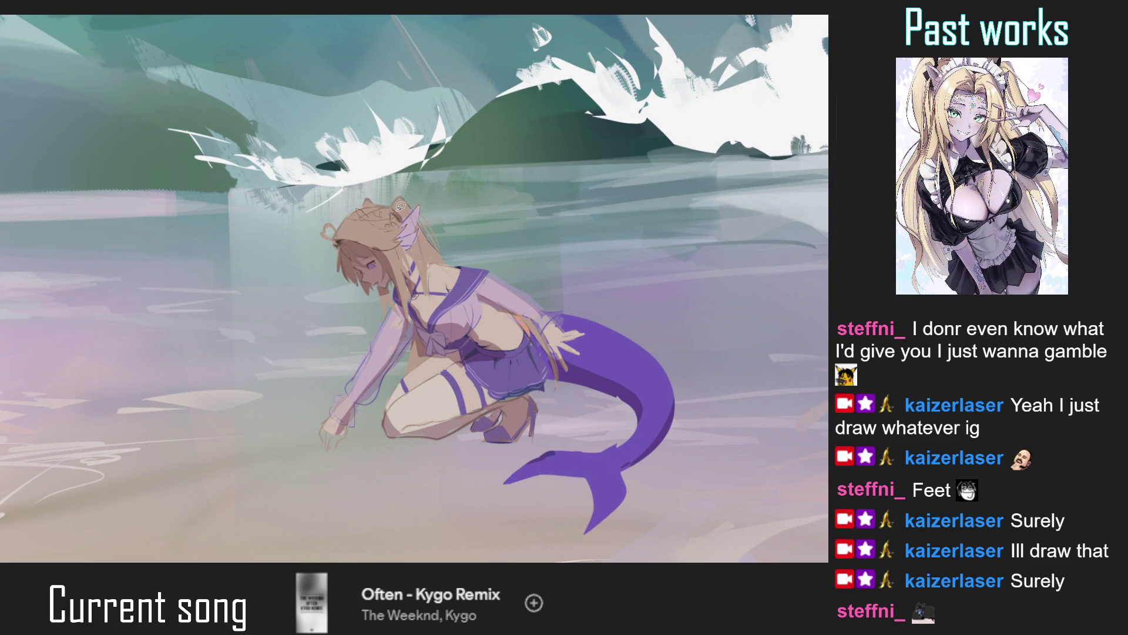
mouse_move(411, 233)
mouse_down()
mouse_move(426, 259)
mouse_move(420, 297)
mouse_up()
Check the figure mirrored, undo a stray sleeve stroke, and return to the full picture.
key(h)
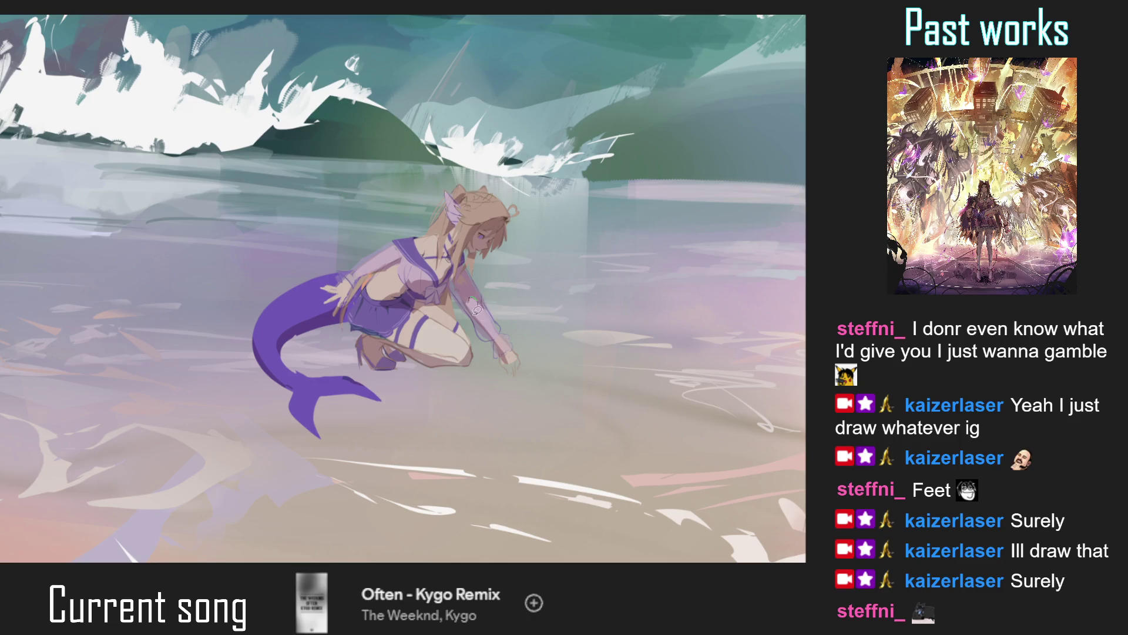
drag(463, 290, 474, 306)
key(ctrl+z)
key(h)
key(ctrl+0)
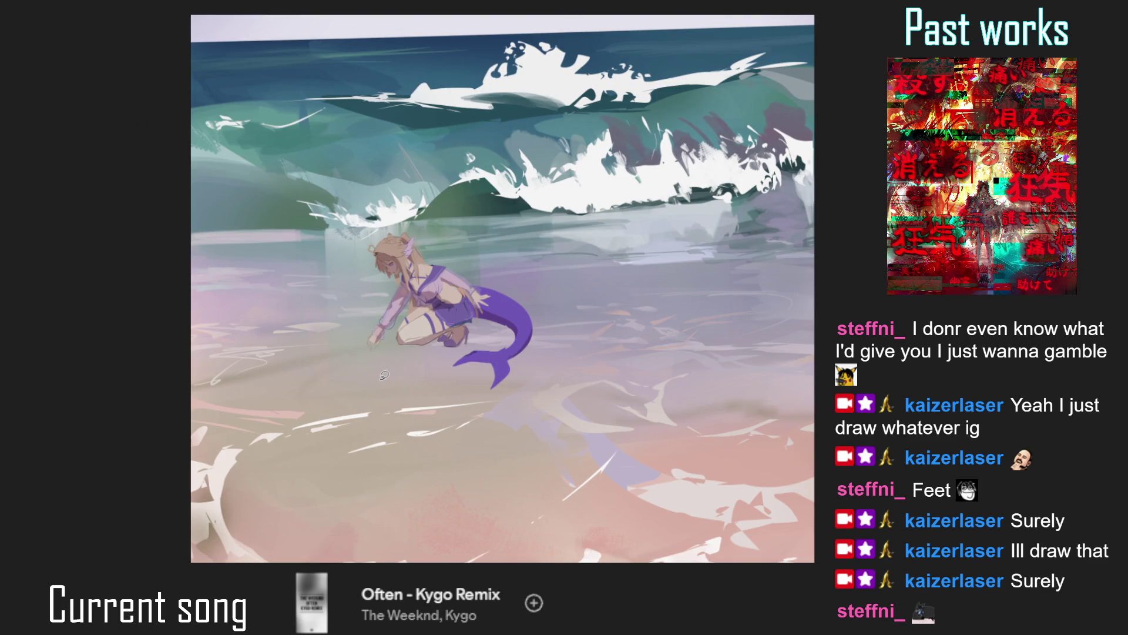
scroll(520, 353, down, 5)
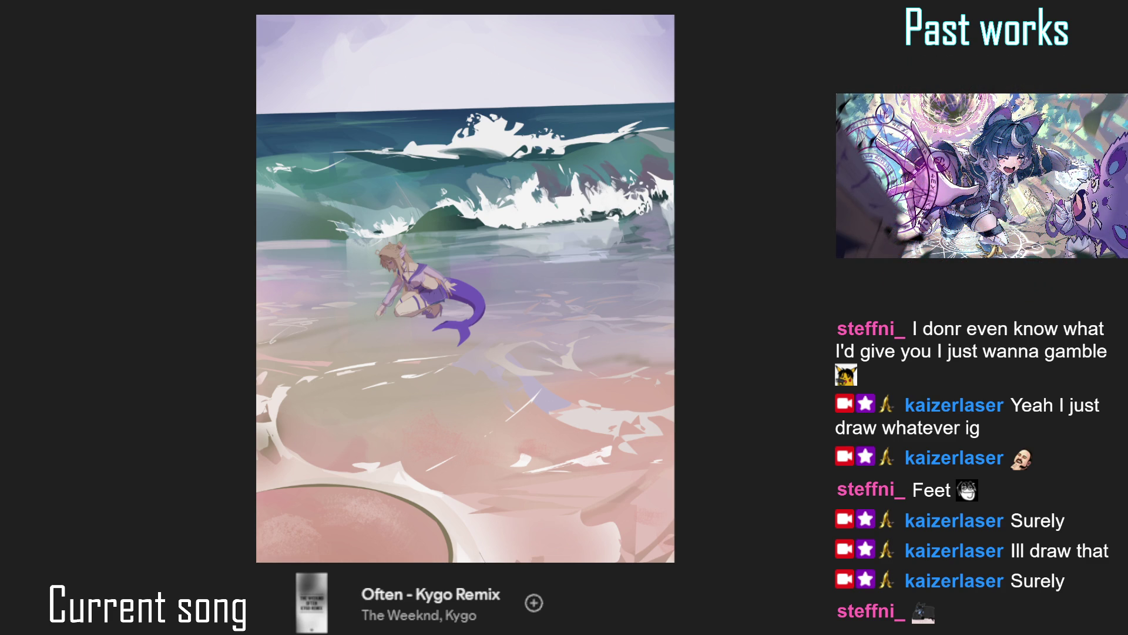
scroll(424, 251, up, 2)
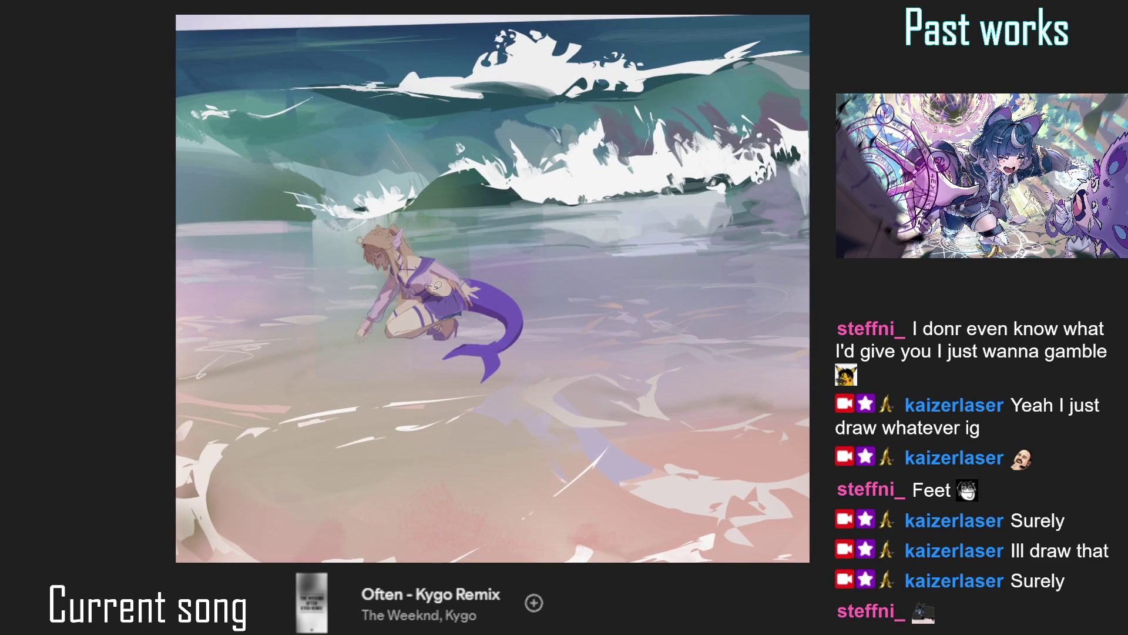
Check the figure mirrored, then fit the whole painting in the window.
scroll(457, 278, up, 1)
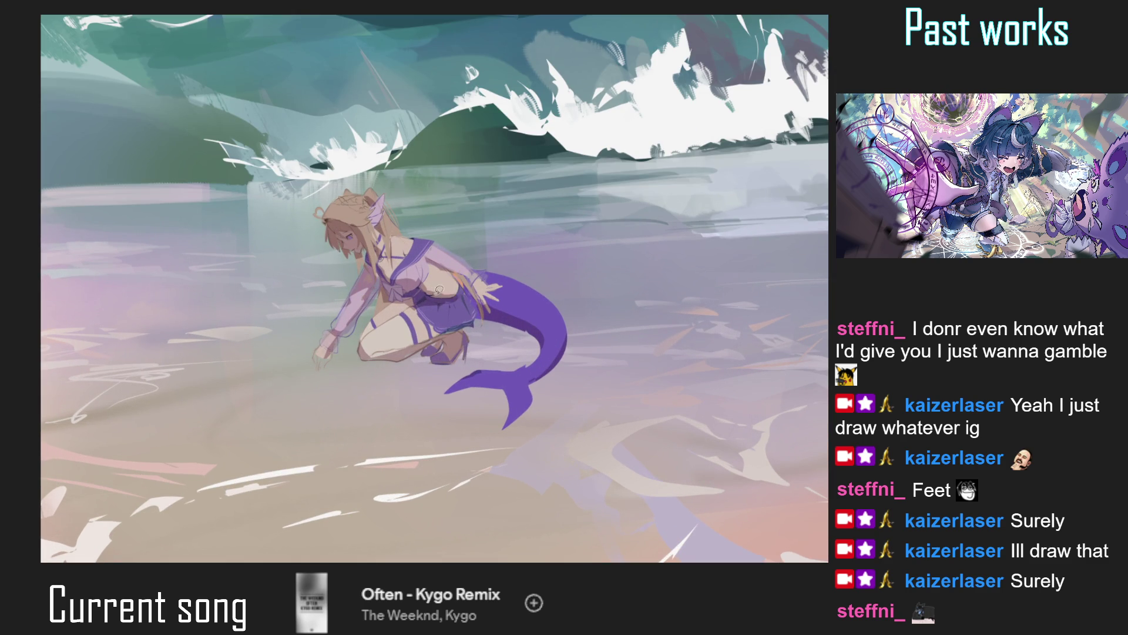
key(h)
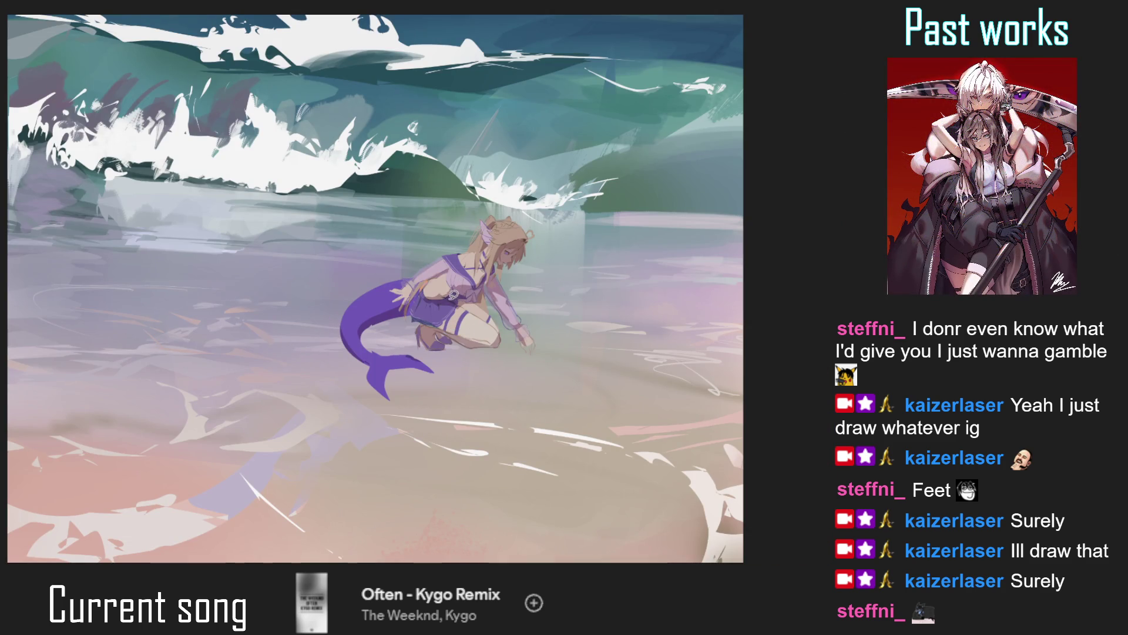
key(ctrl+0)
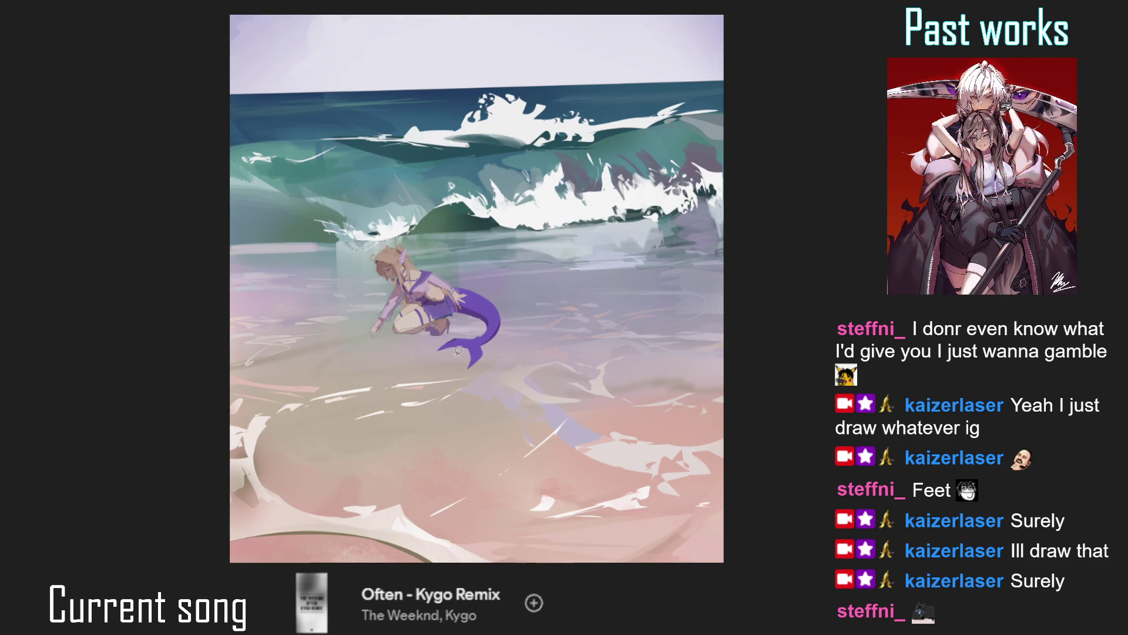
scroll(420, 275, up, 1)
scroll(419, 275, up, 1)
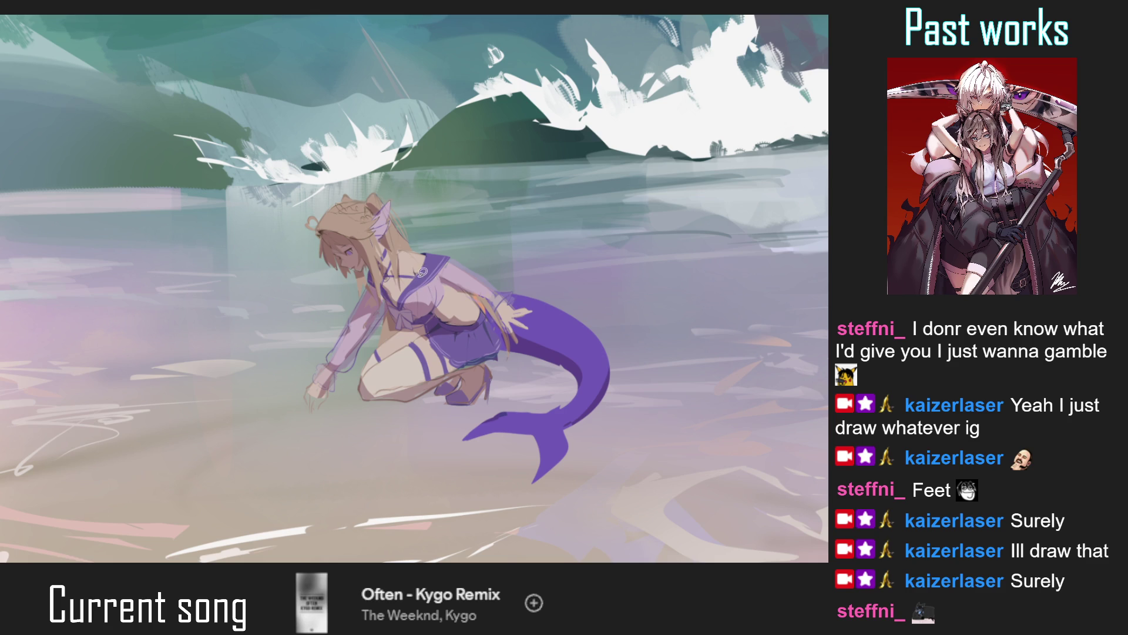
key(ctrl+0)
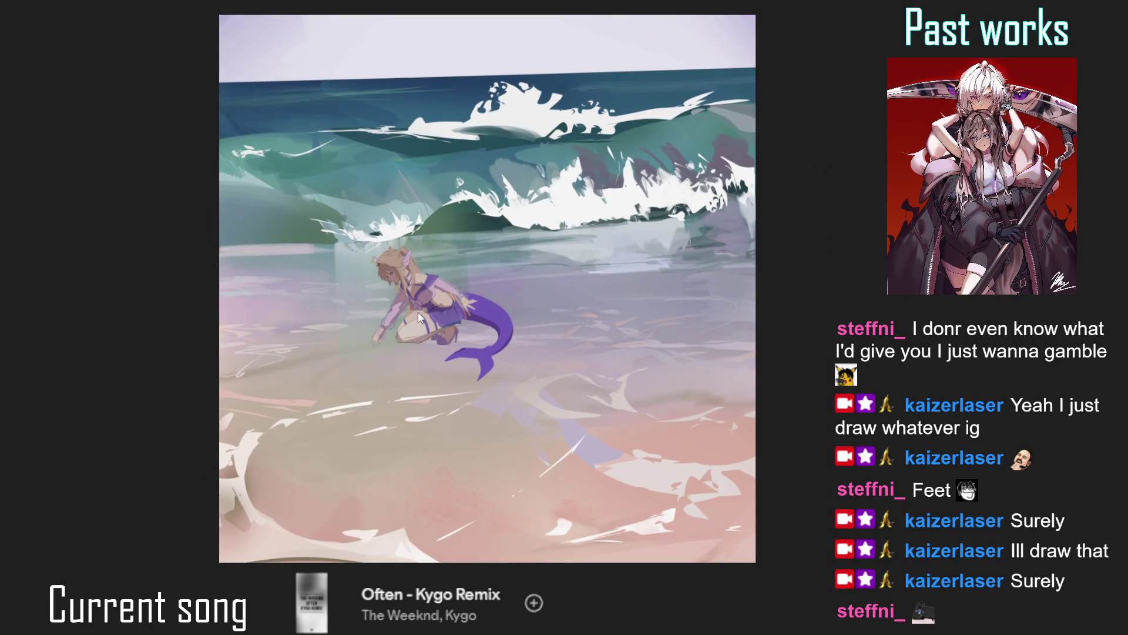
Zoom in on the mirrored figure and paint strap marks across her waist.
click(424, 323)
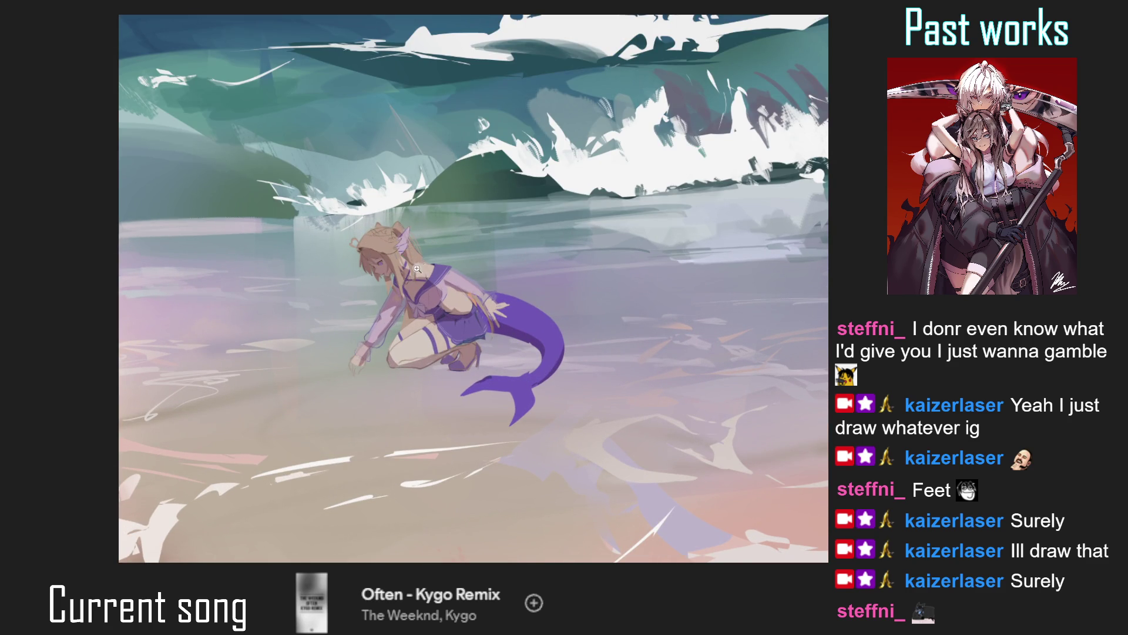
key(m)
click(441, 265)
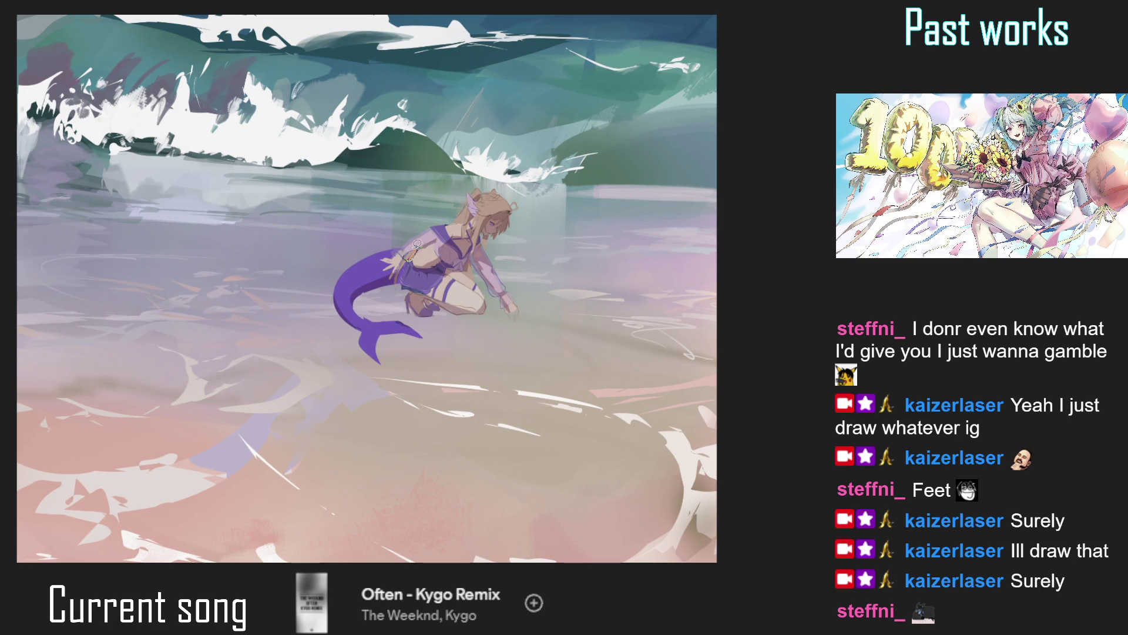
drag(426, 243, 418, 247)
key(h)
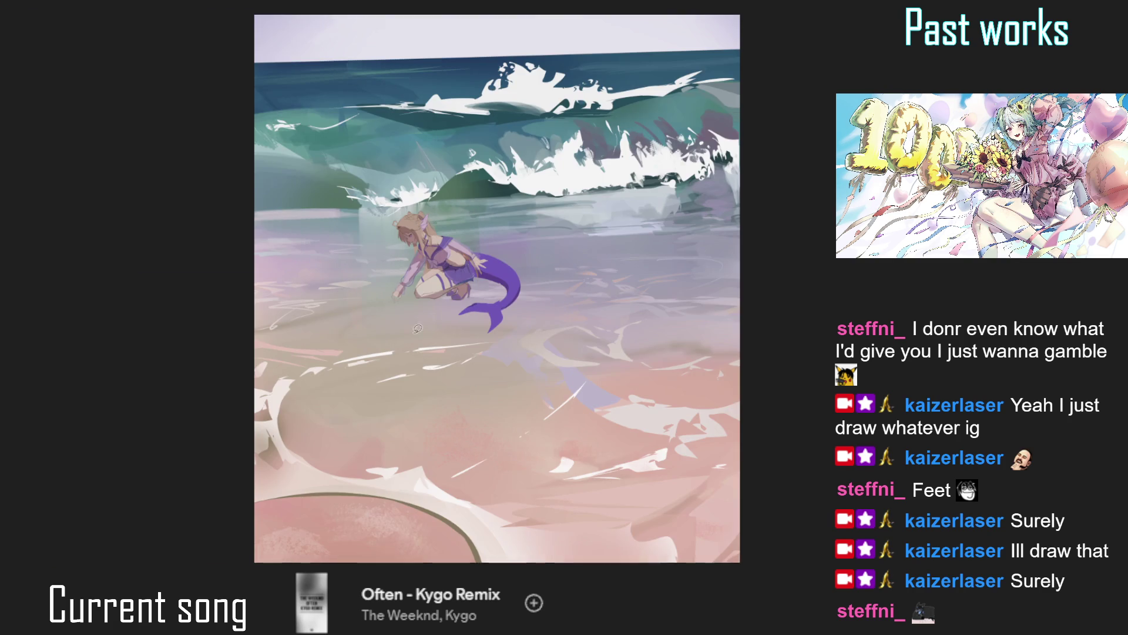
Draw a thin white highlight line on the mermaid's skirt.
scroll(490, 310, up, 2)
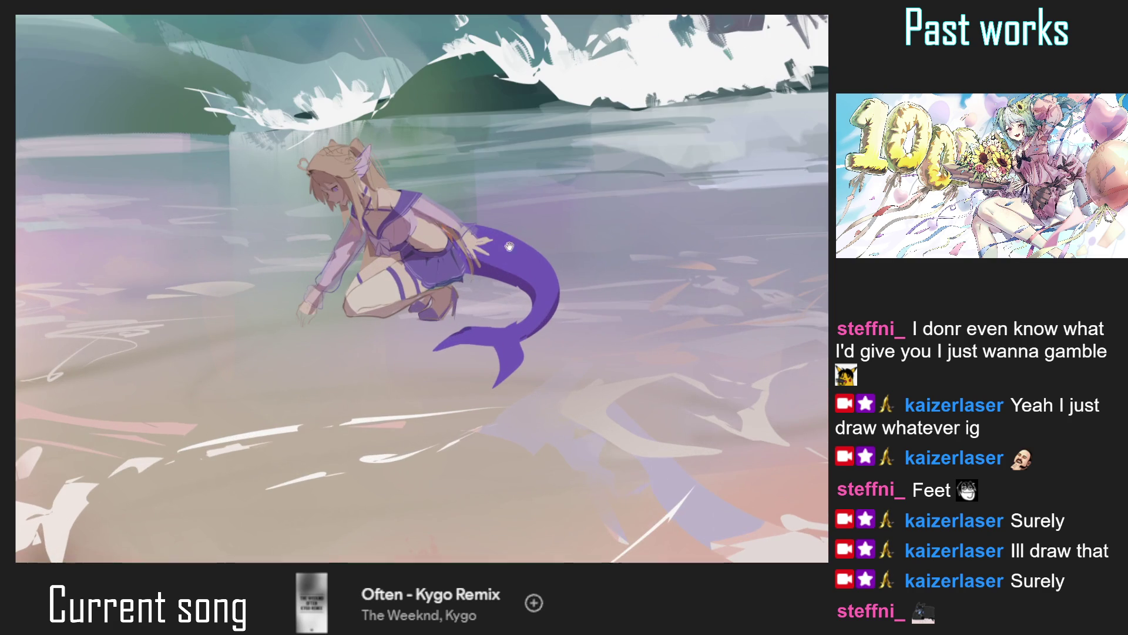
scroll(489, 310, down, 2)
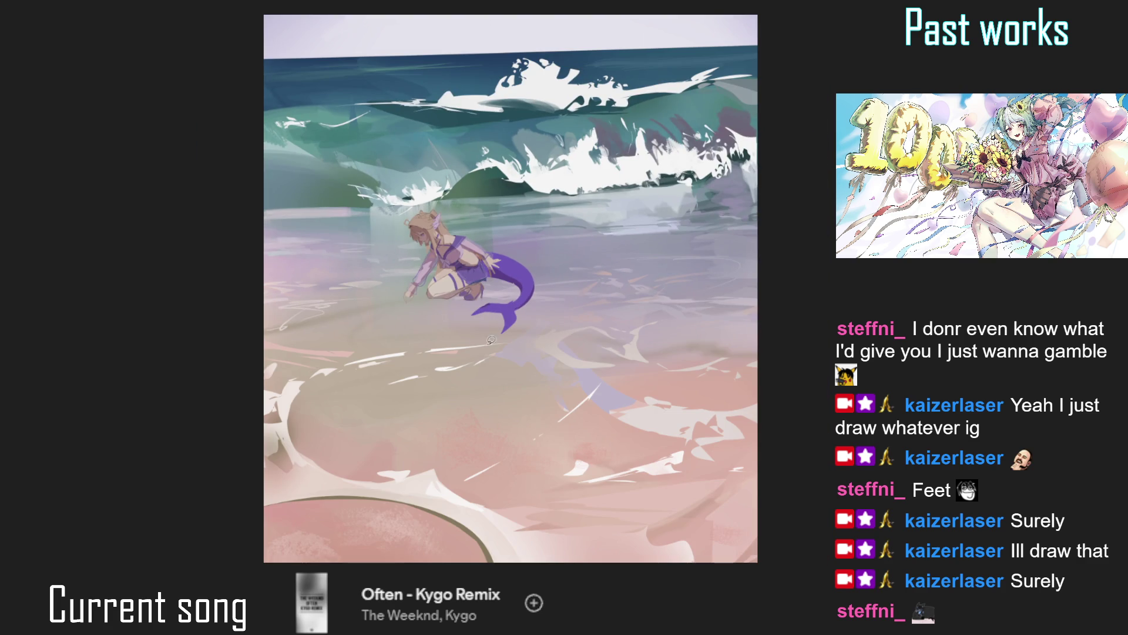
scroll(440, 257, up, 1)
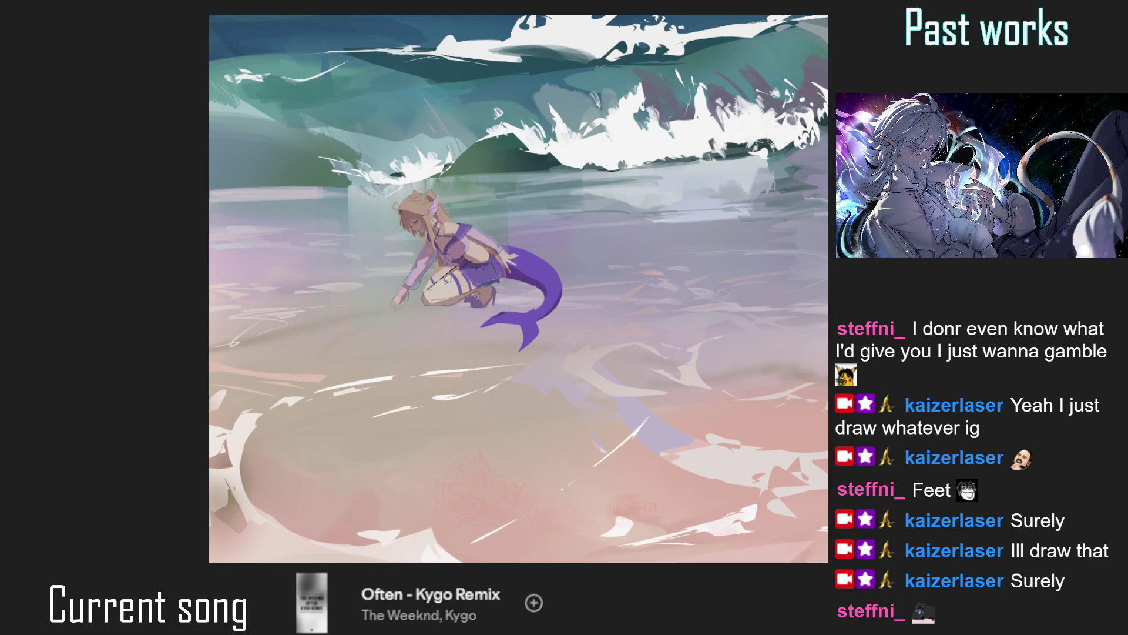
scroll(455, 274, up, 2)
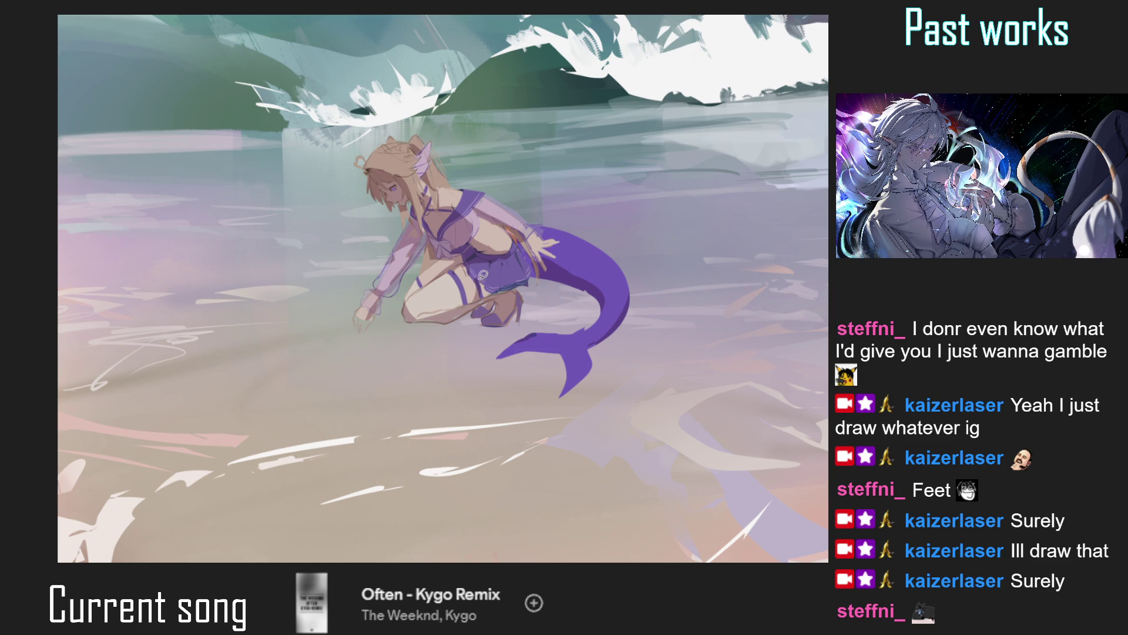
drag(501, 259, 487, 278)
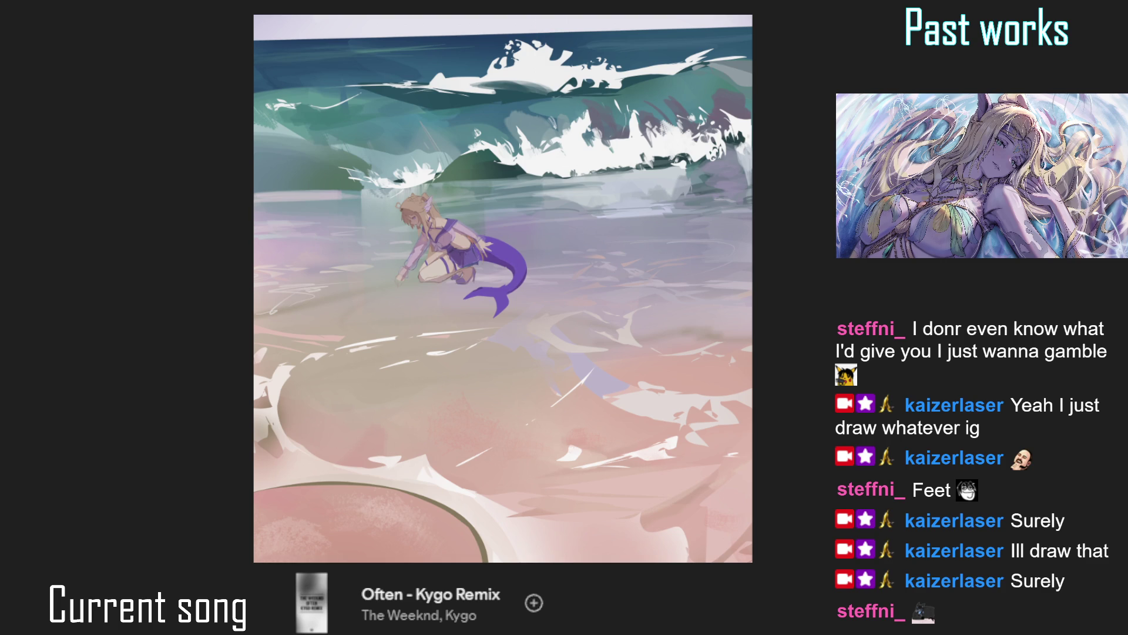
scroll(383, 274, down, 2)
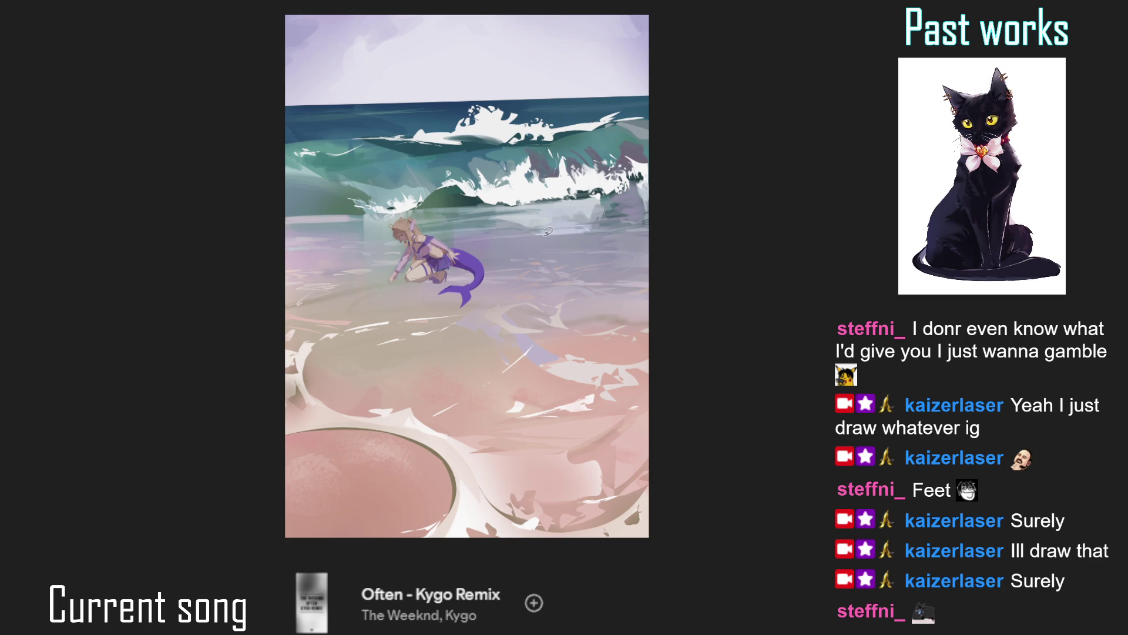
scroll(505, 216, up, 2)
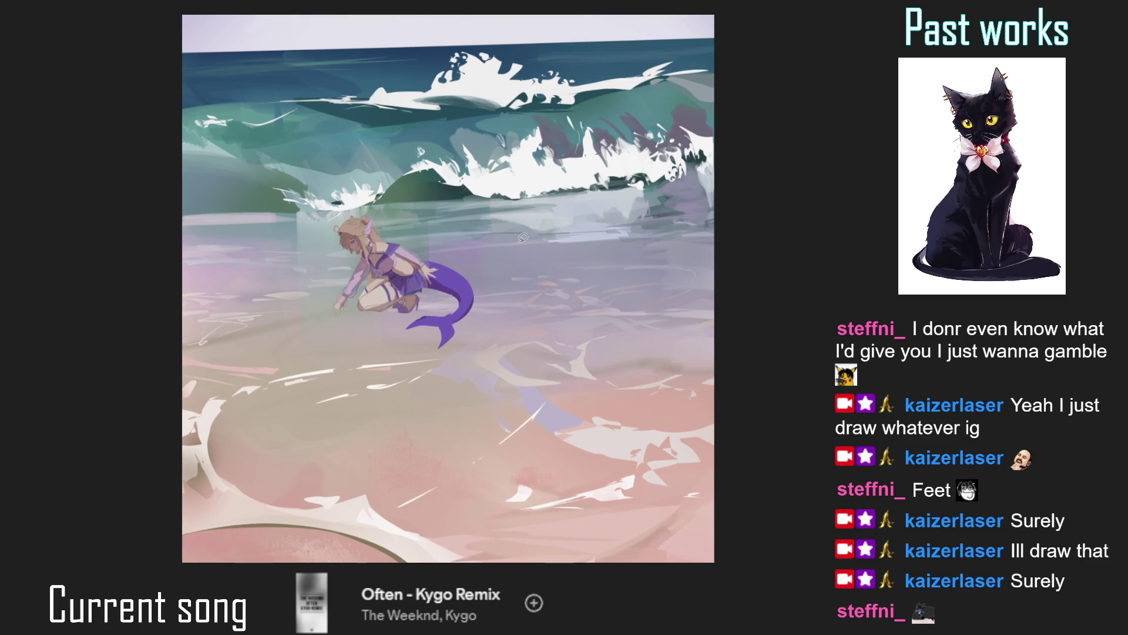
scroll(464, 215, down, 1)
scroll(456, 207, down, 1)
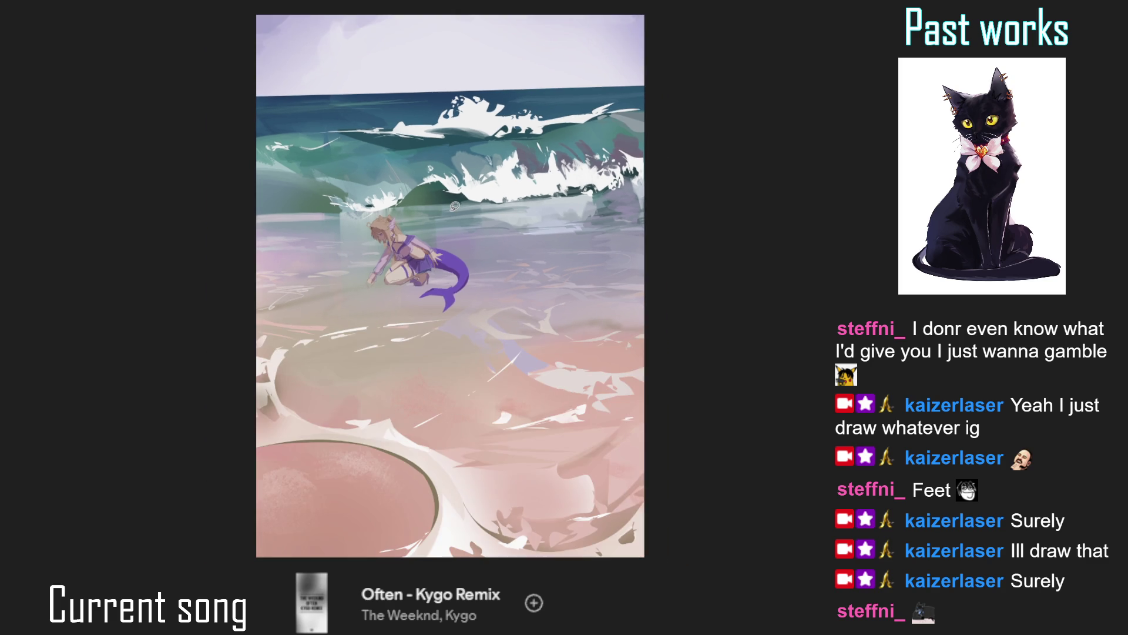
scroll(455, 206, down, 1)
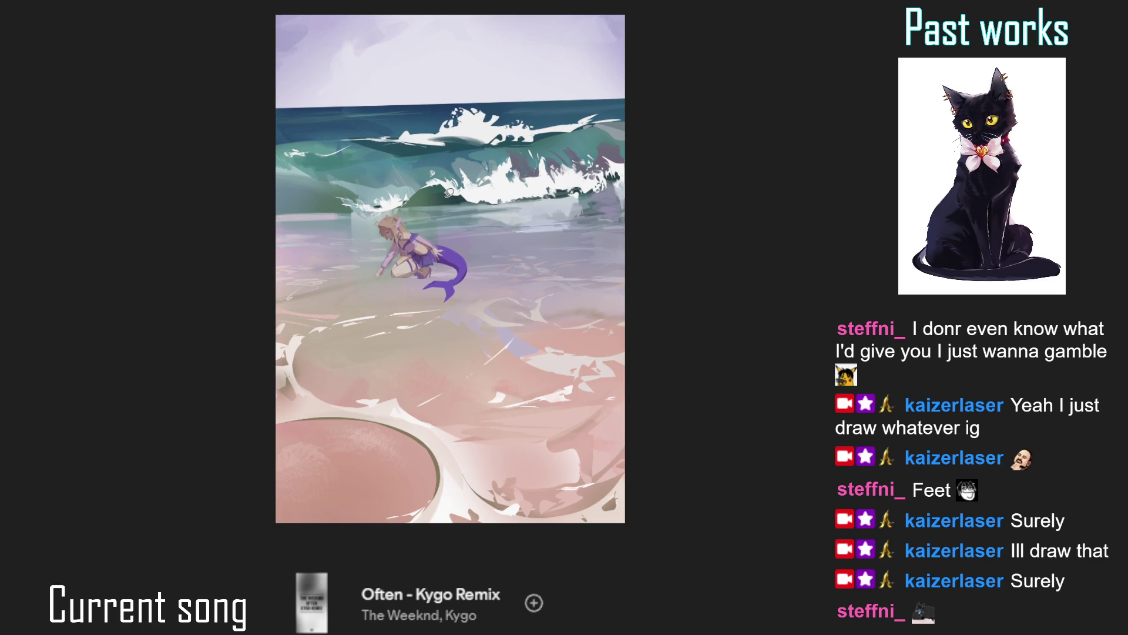
scroll(455, 203, up, 1)
key(h)
key(h)
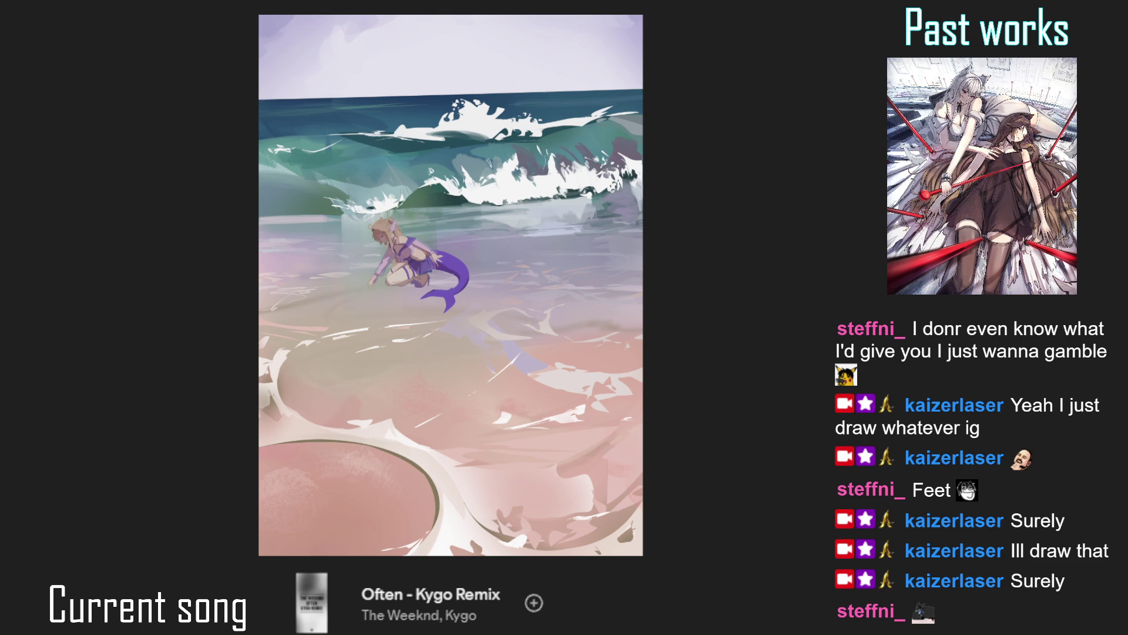
mouse_move(414, 215)
mouse_down()
mouse_move(404, 224)
mouse_move(429, 213)
mouse_up()
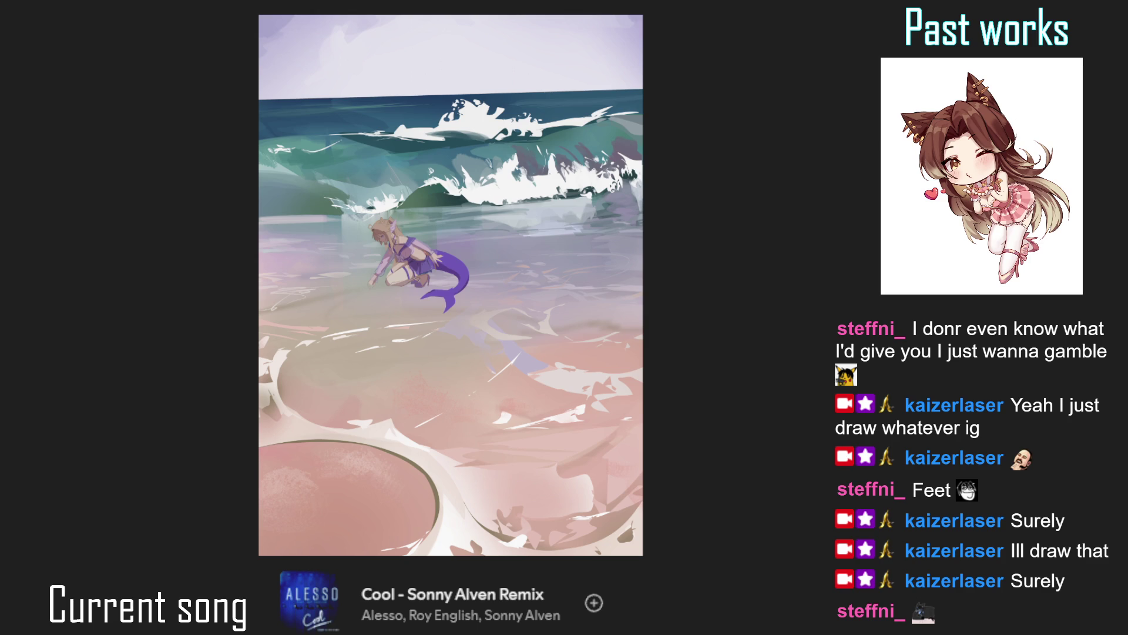
key(bracketleft)
key(bracketleft)
key(bracketleft)
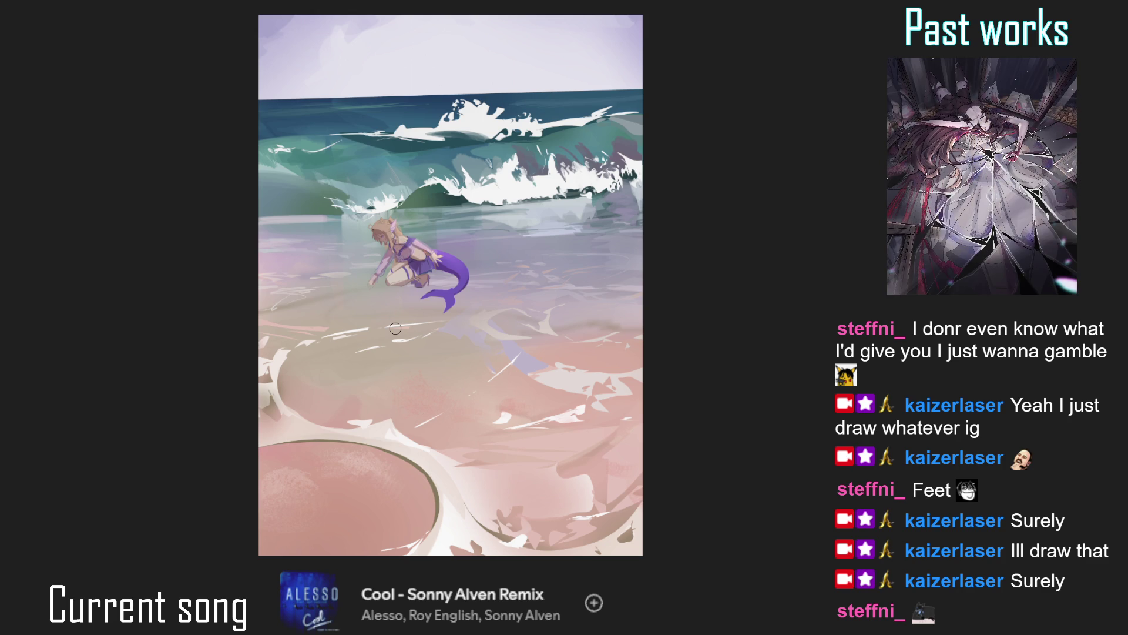
scroll(405, 282, down, 2)
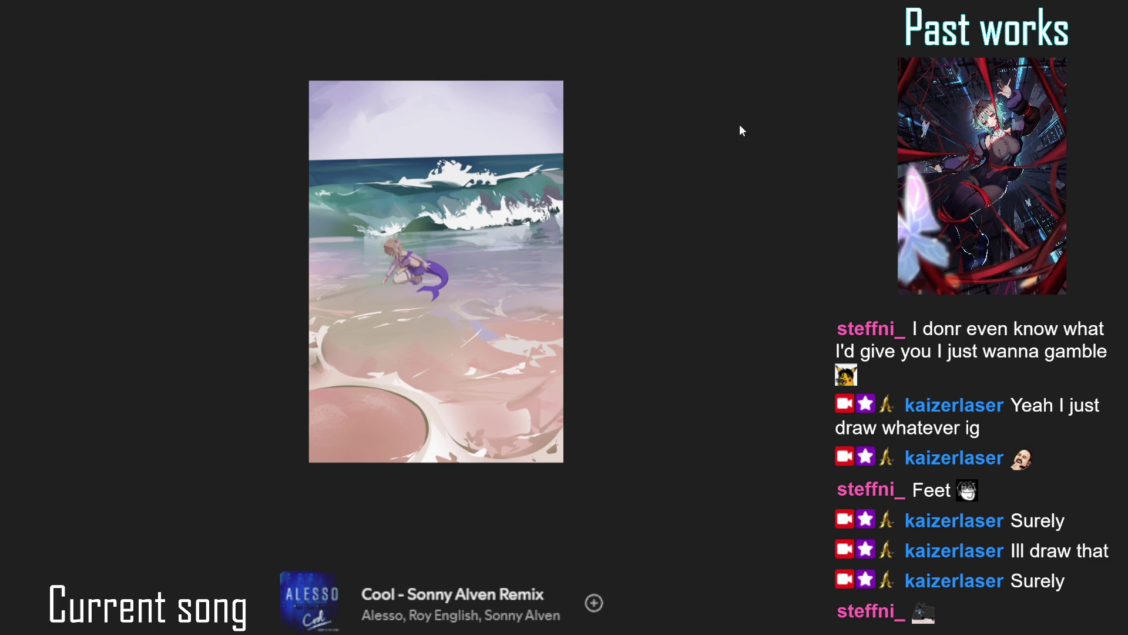
key(ctrl+z)
key(ctrl+z)
key(ctrl+z)
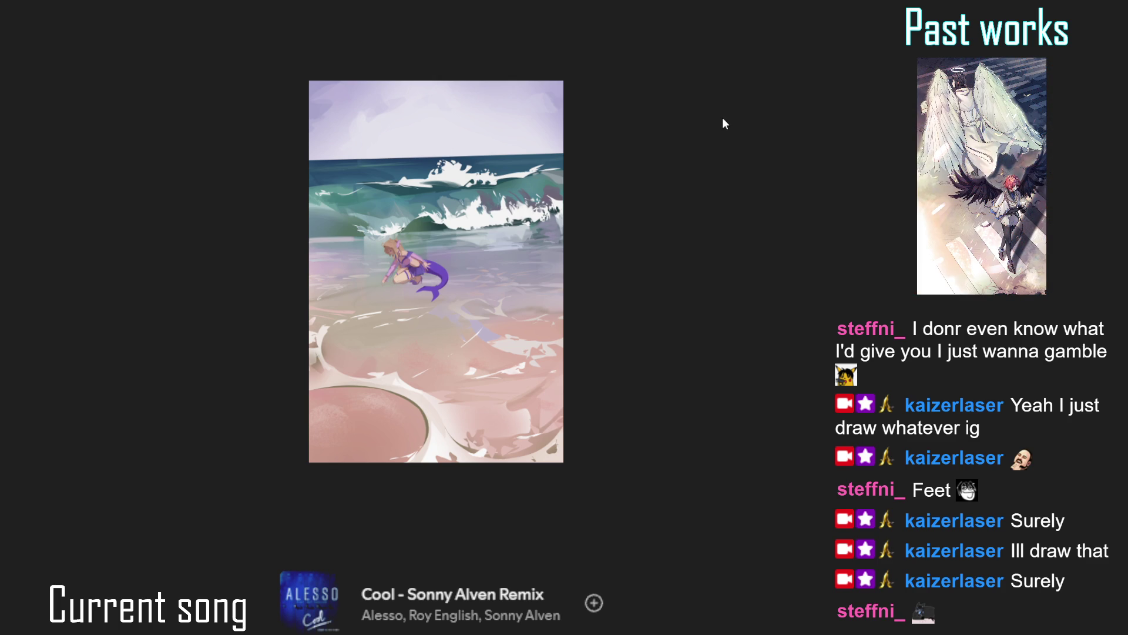
Zoom around the restored mermaid to inspect her stronger colour against the beach.
scroll(437, 254, up, 2)
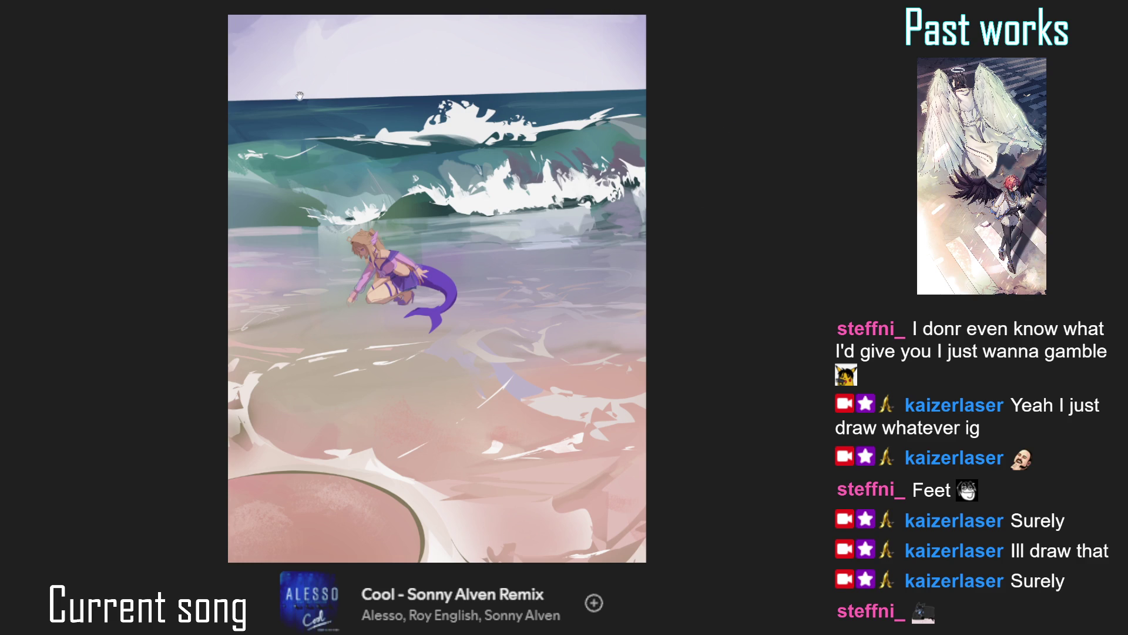
scroll(301, 99, down, 1)
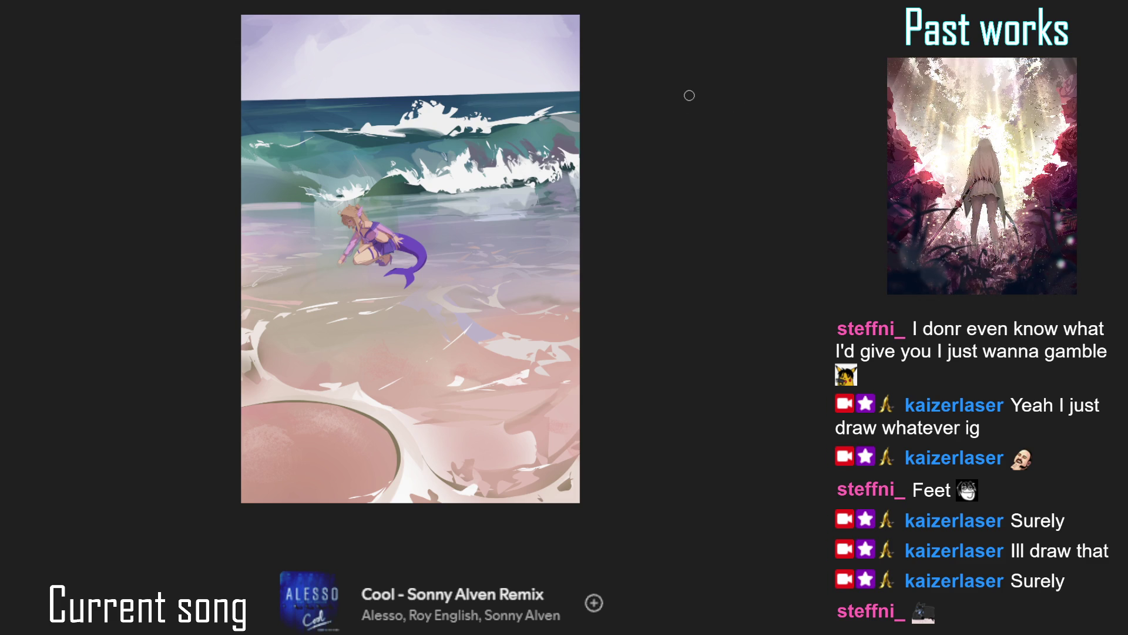
scroll(499, 255, down, 2)
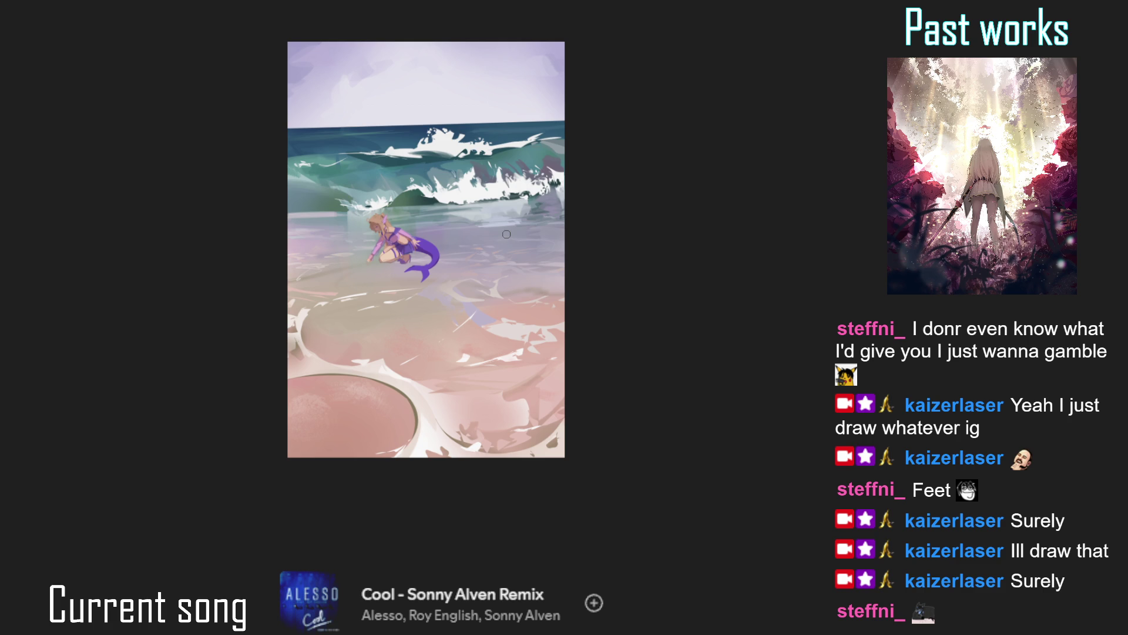
scroll(493, 214, up, 1)
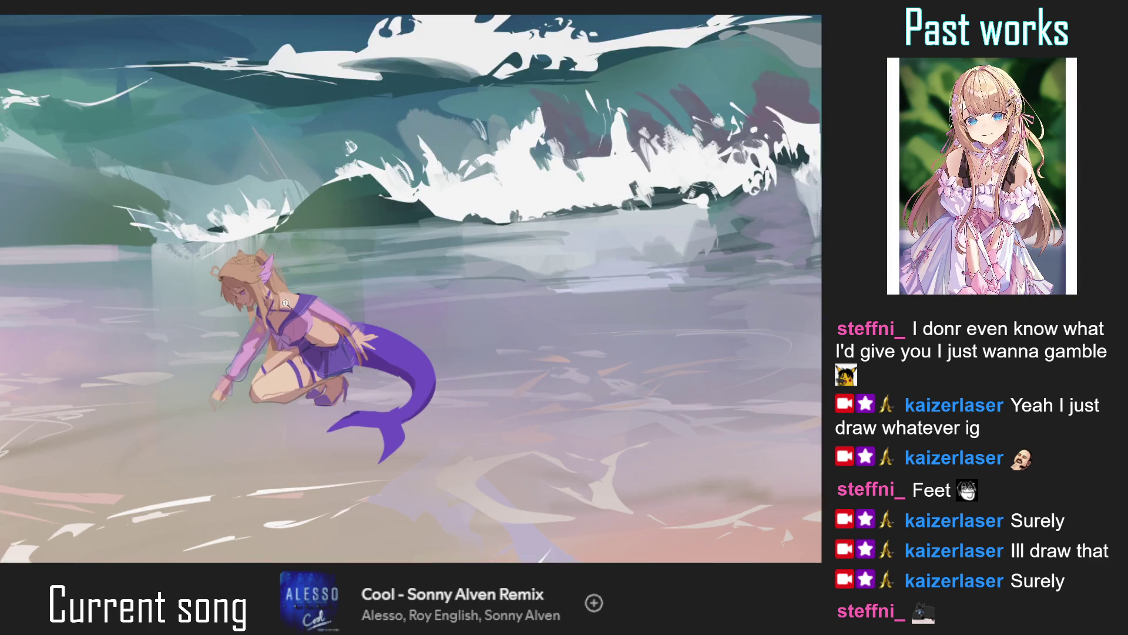
Zoom in on the head and paint green leaves along the hair tiara with a purple dab.
drag(305, 229, 254, 259)
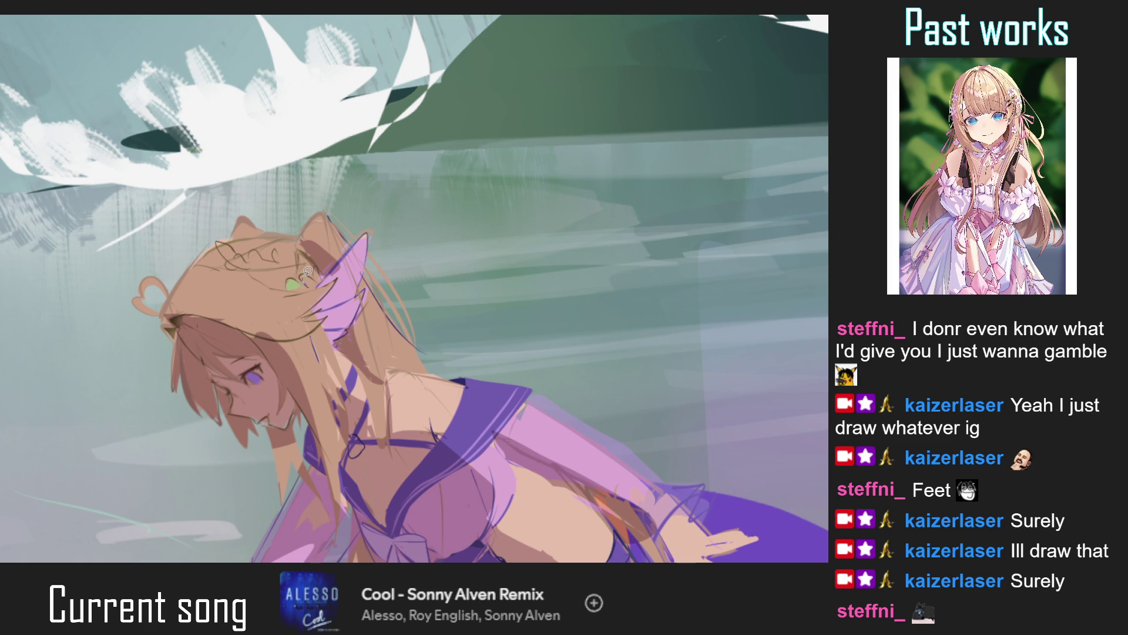
drag(304, 274, 348, 286)
mouse_move(290, 263)
mouse_down()
mouse_move(285, 275)
mouse_move(316, 271)
mouse_move(312, 261)
mouse_up()
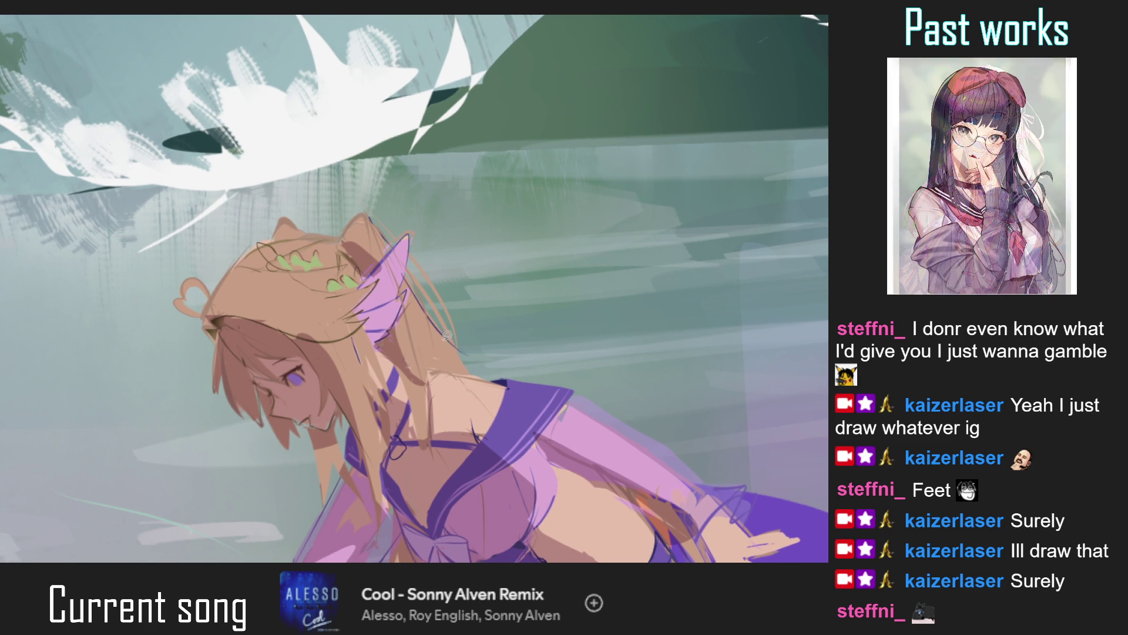
drag(335, 279, 344, 272)
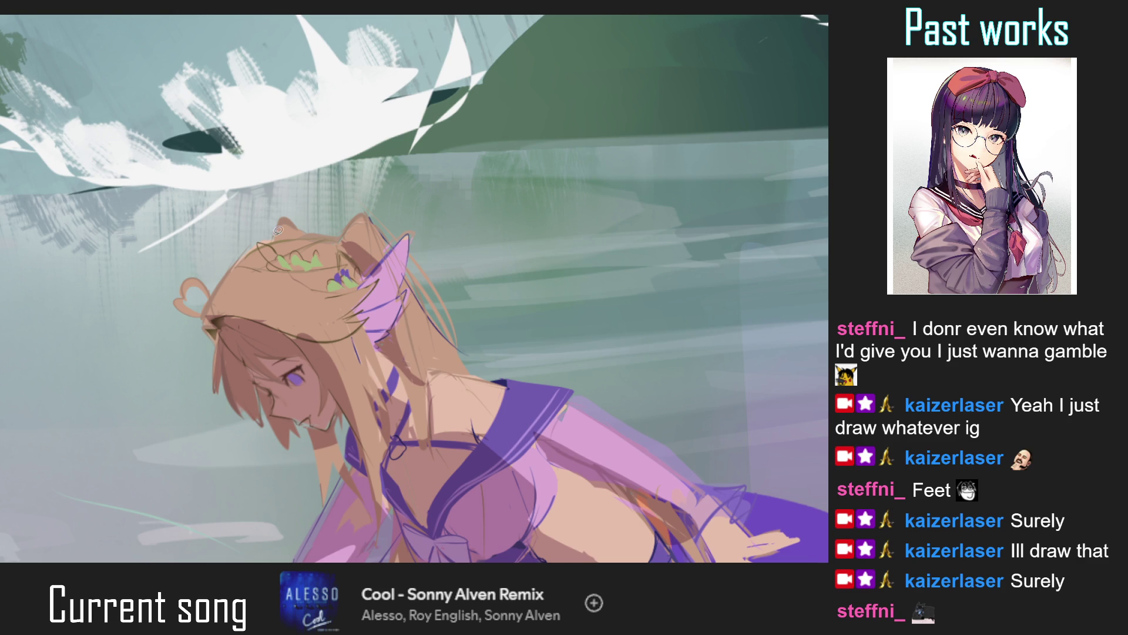
Paint purple flowers over the green leaves, reshaping one into a fuller heart.
drag(277, 223, 305, 234)
mouse_move(328, 271)
mouse_down()
mouse_move(346, 275)
mouse_move(298, 278)
mouse_up()
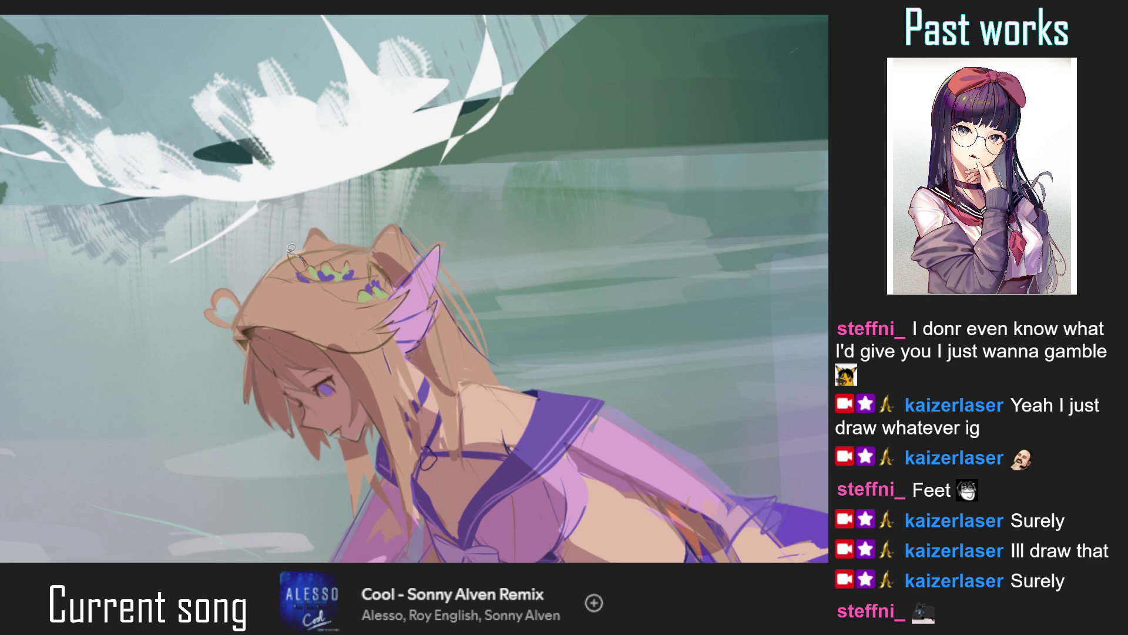
key(ctrl+0)
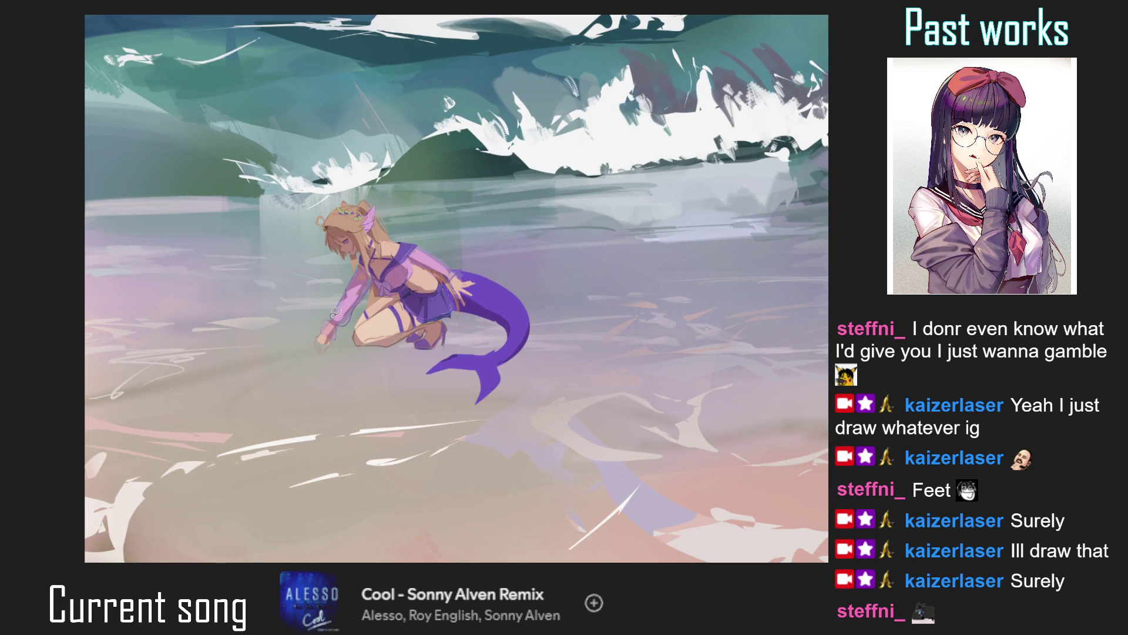
scroll(354, 224, up, 5)
mouse_move(354, 226)
mouse_down()
mouse_move(337, 236)
mouse_move(318, 228)
mouse_move(354, 228)
mouse_move(332, 233)
mouse_up()
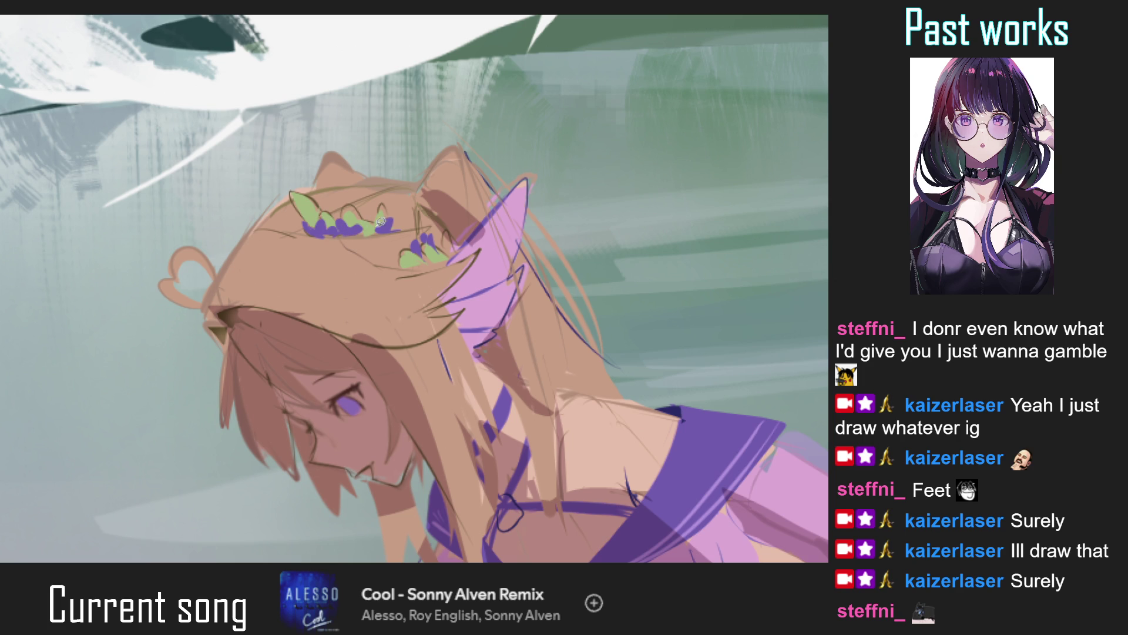
Check the crown on a mirrored canvas and add a small dark stroke beside the ear.
key(ctrl+0)
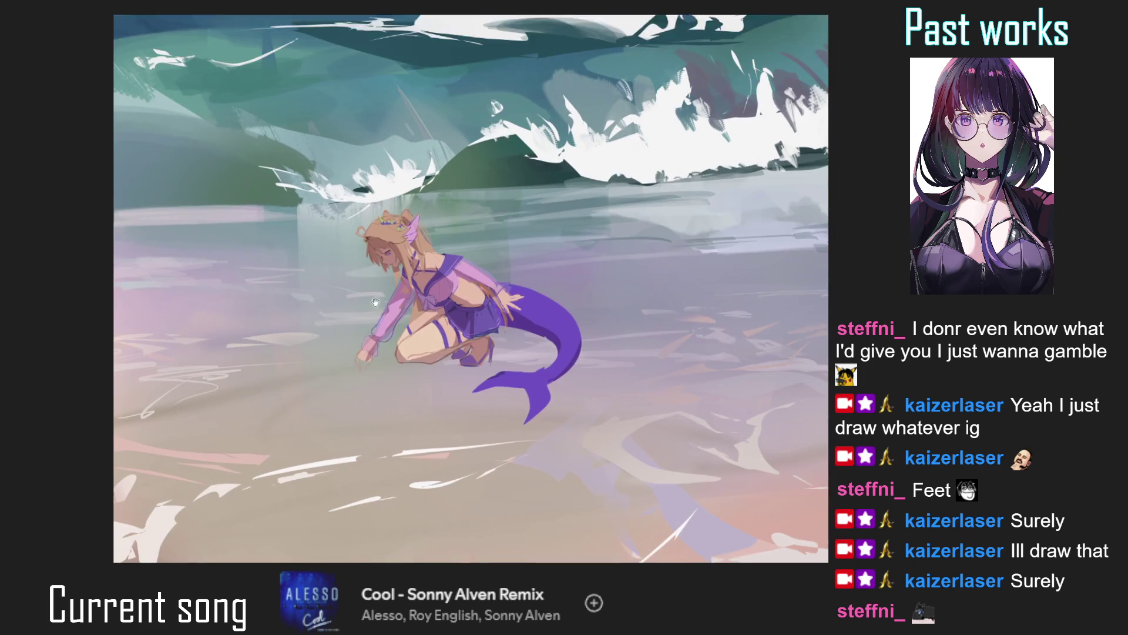
scroll(339, 300, down, 2)
scroll(365, 294, down, 2)
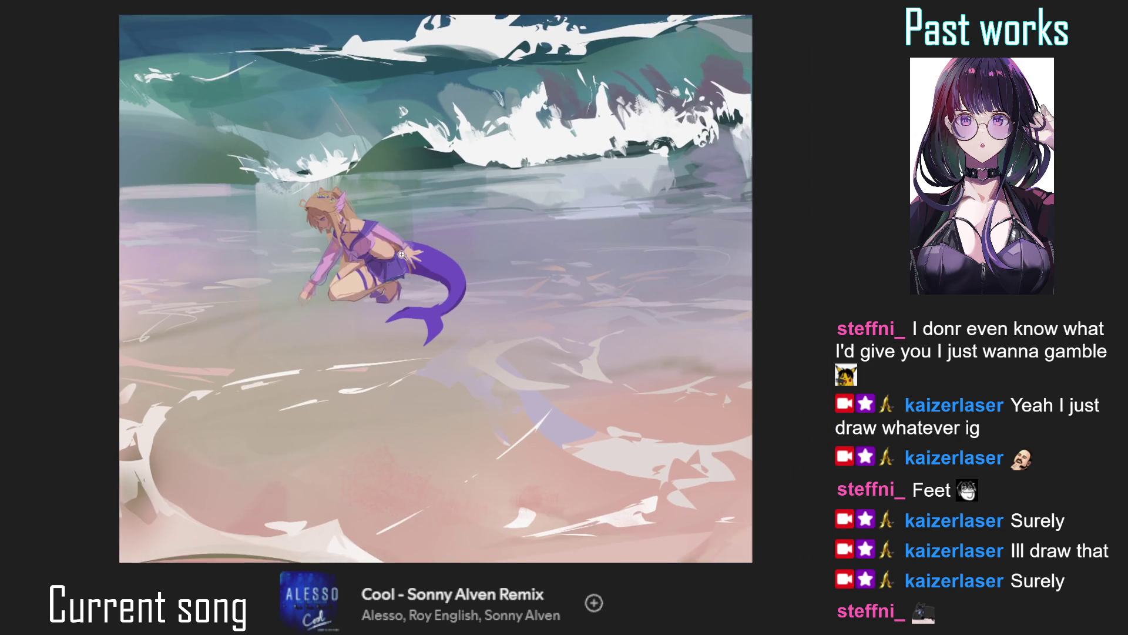
scroll(401, 282, down, 2)
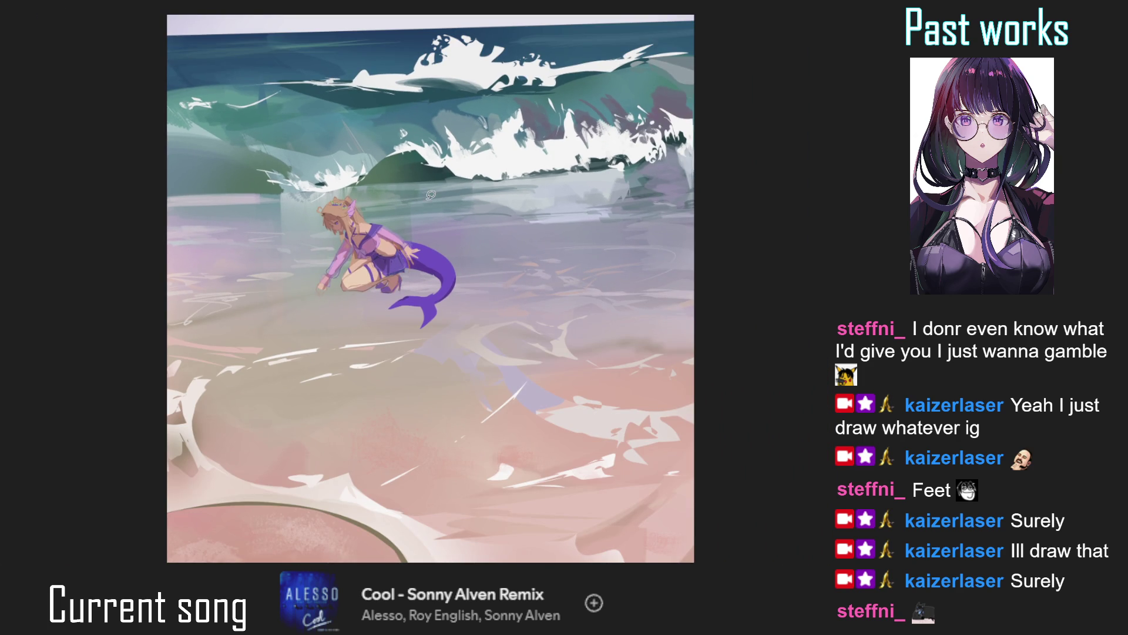
scroll(337, 190, up, 2)
scroll(337, 190, up, 3)
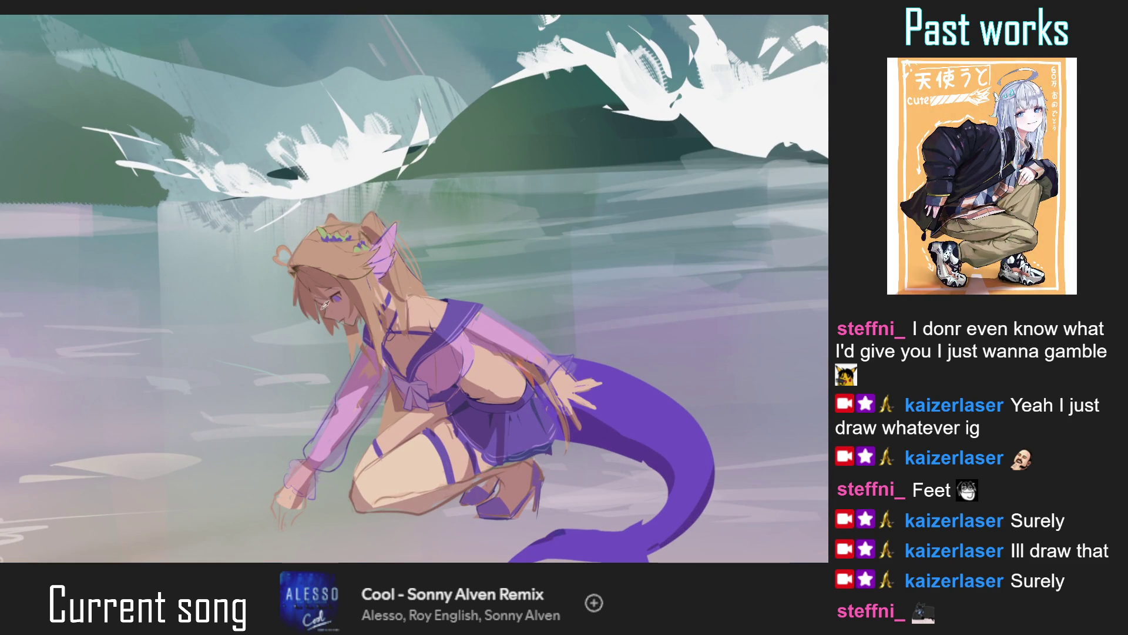
key(m)
scroll(584, 272, up, 2)
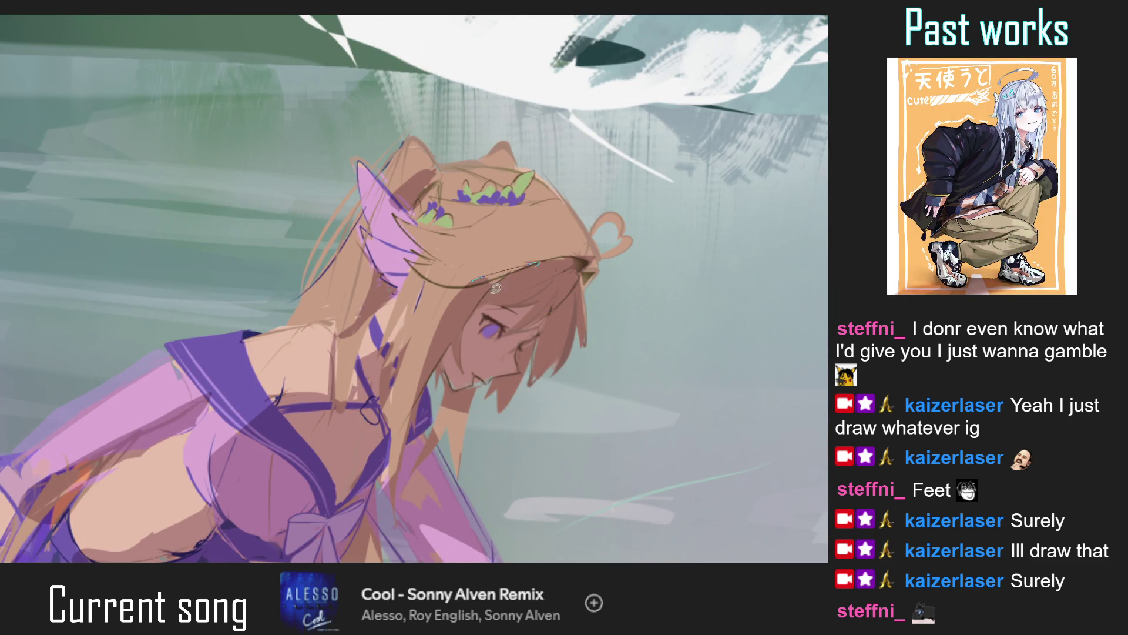
scroll(479, 279, down, 3)
scroll(466, 277, up, 1)
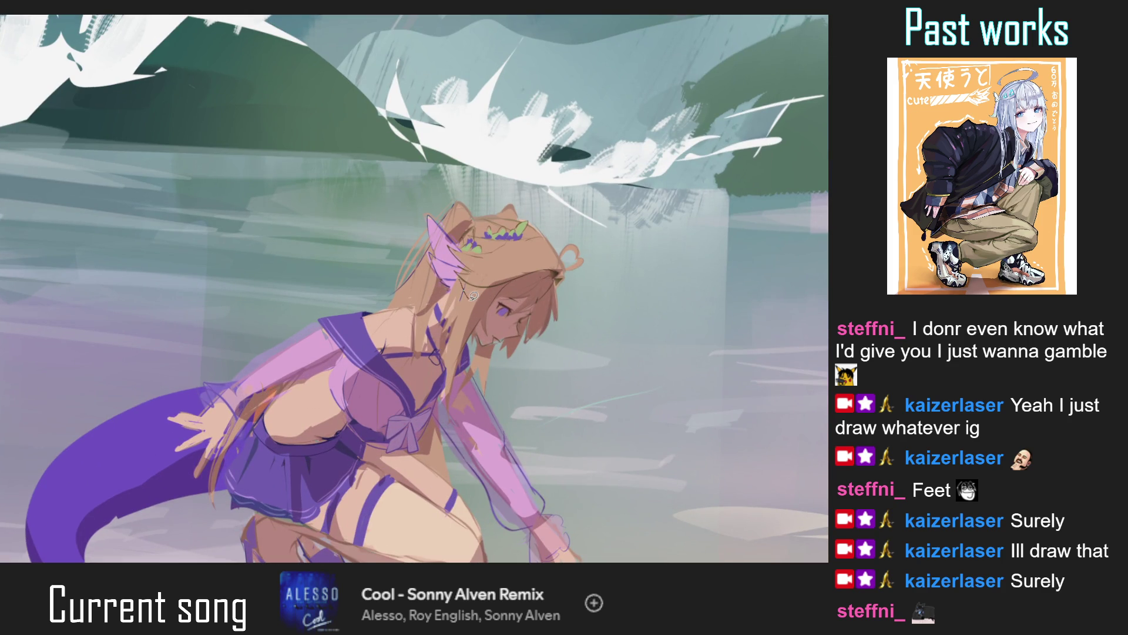
drag(472, 269, 485, 273)
key(m)
Flip the canvas back and forth and fit the painting to check the proportions.
scroll(476, 268, down, 3)
scroll(400, 277, up, 3)
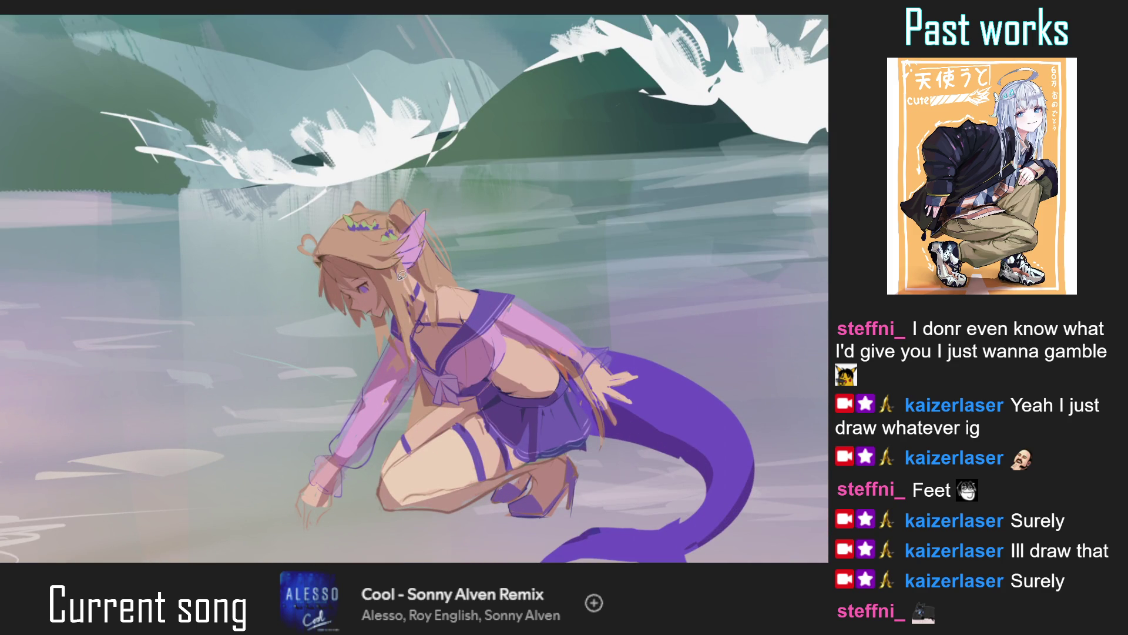
key(m)
scroll(395, 323, down, 3)
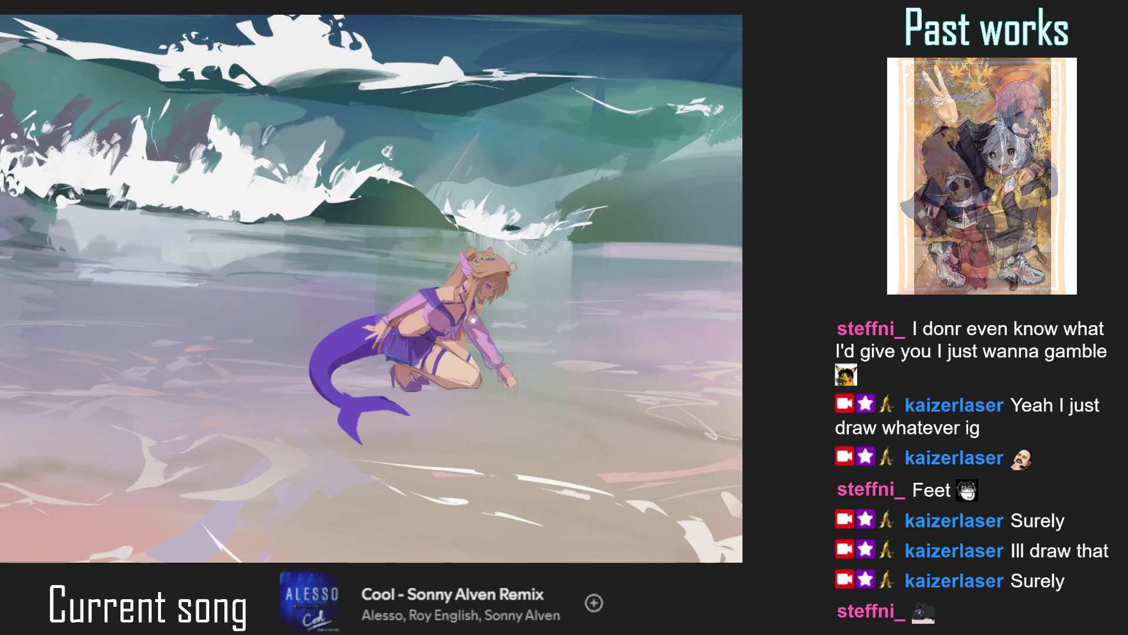
scroll(470, 310, up, 3)
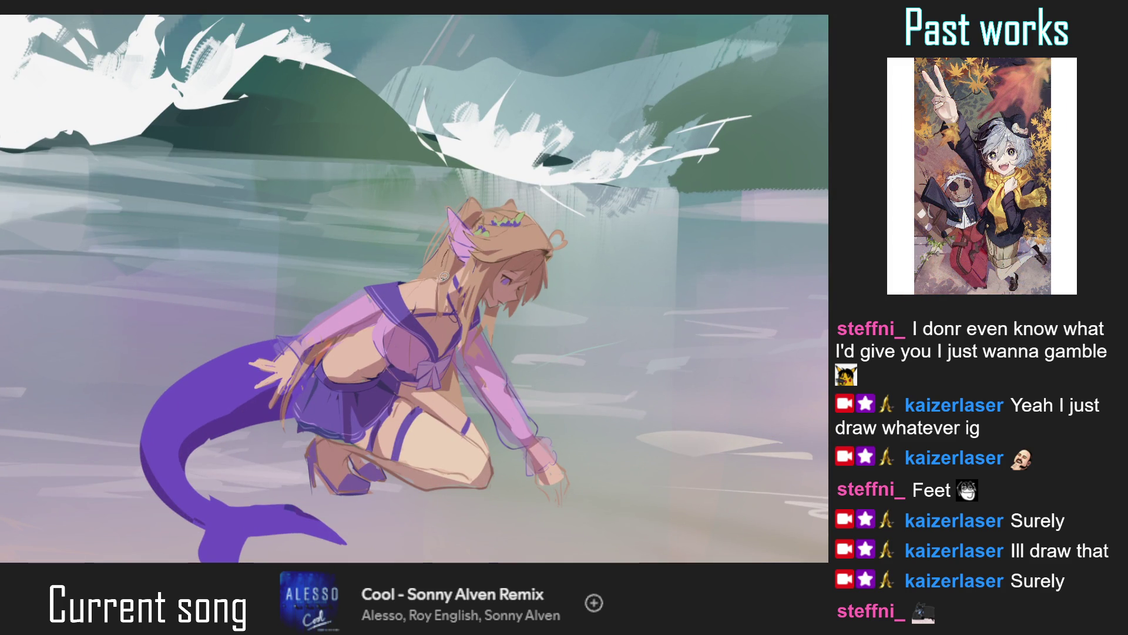
key(ctrl+0)
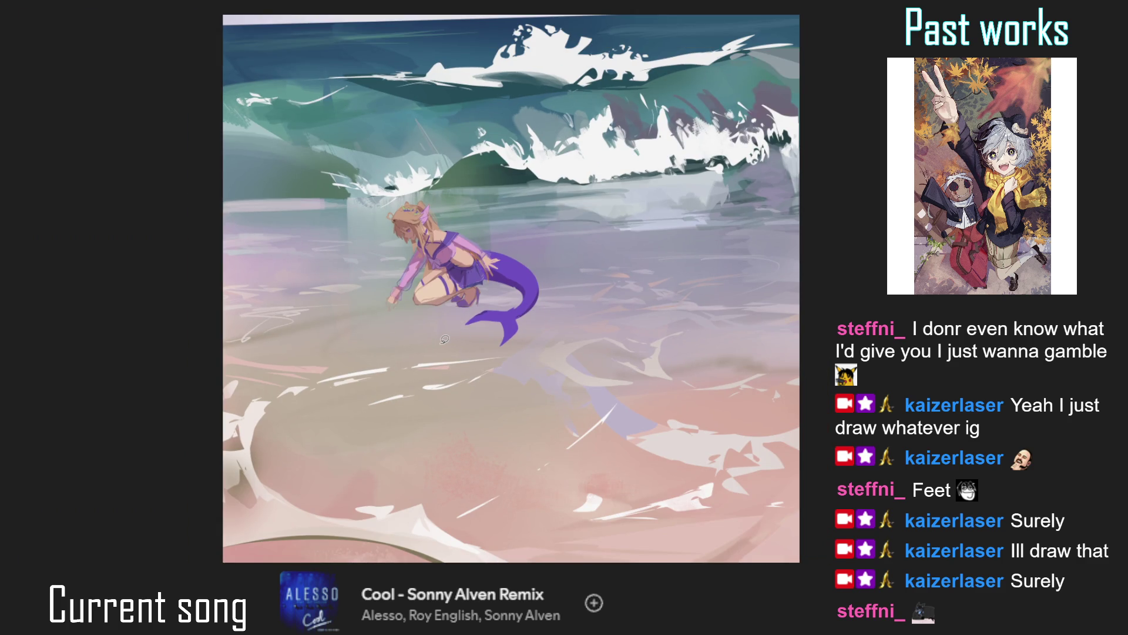
scroll(405, 247, up, 5)
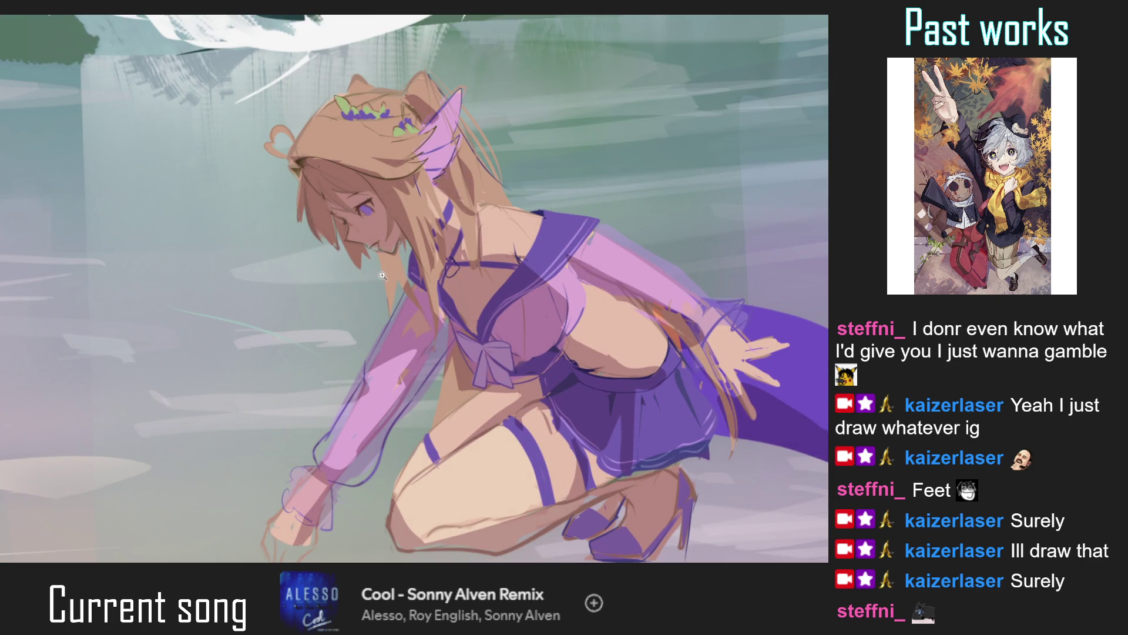
scroll(411, 235, down, 5)
scroll(424, 223, up, 4)
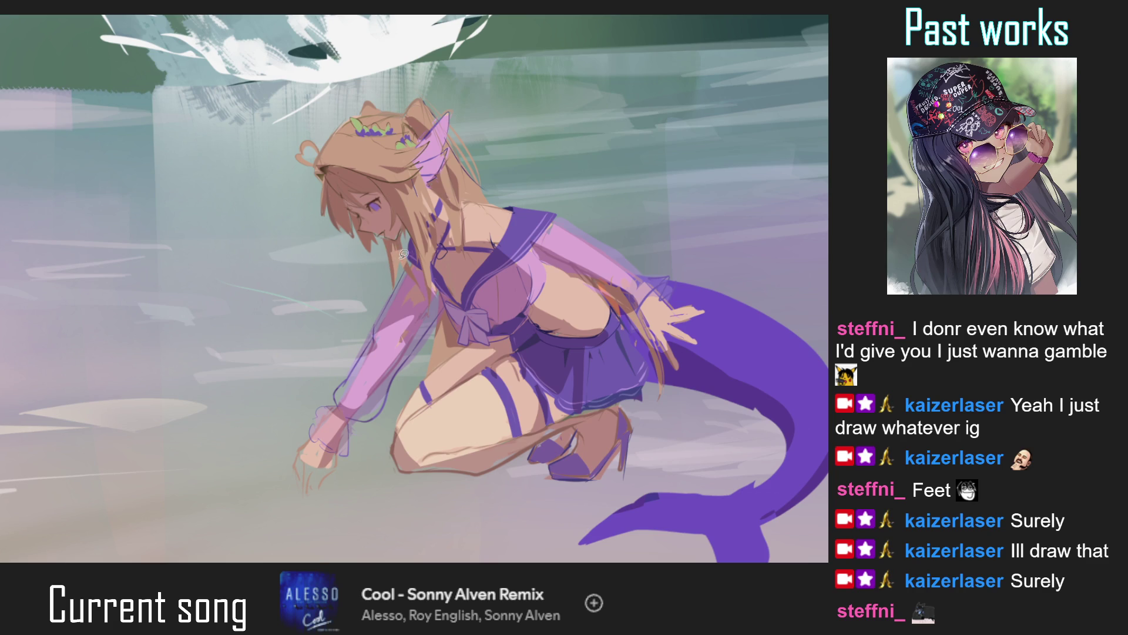
scroll(396, 250, down, 5)
scroll(360, 351, down, 2)
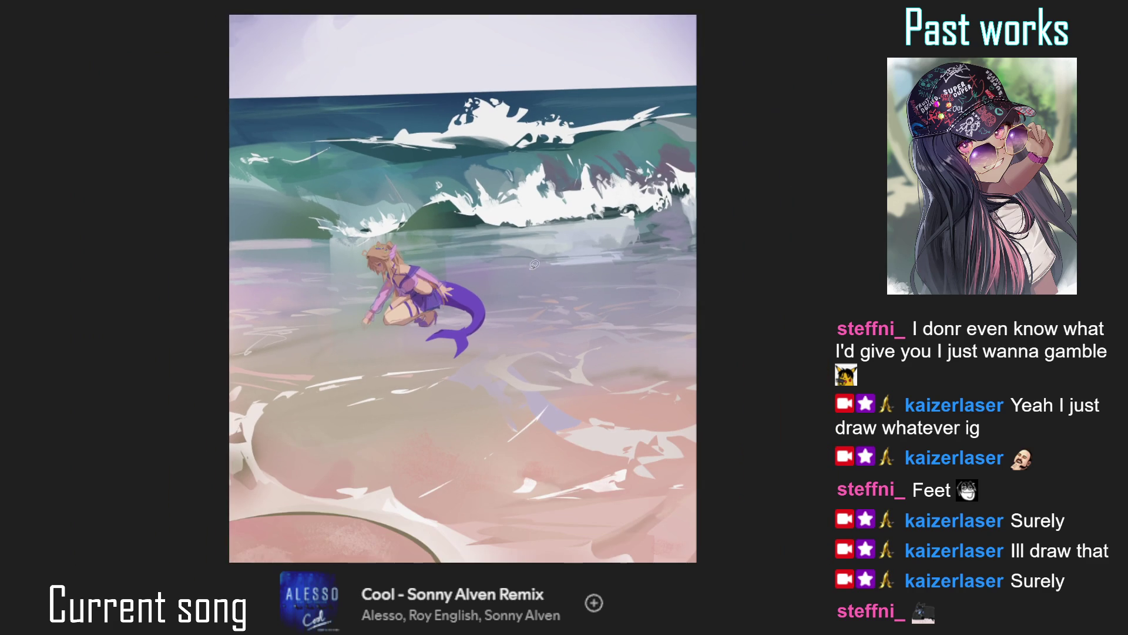
scroll(377, 276, up, 4)
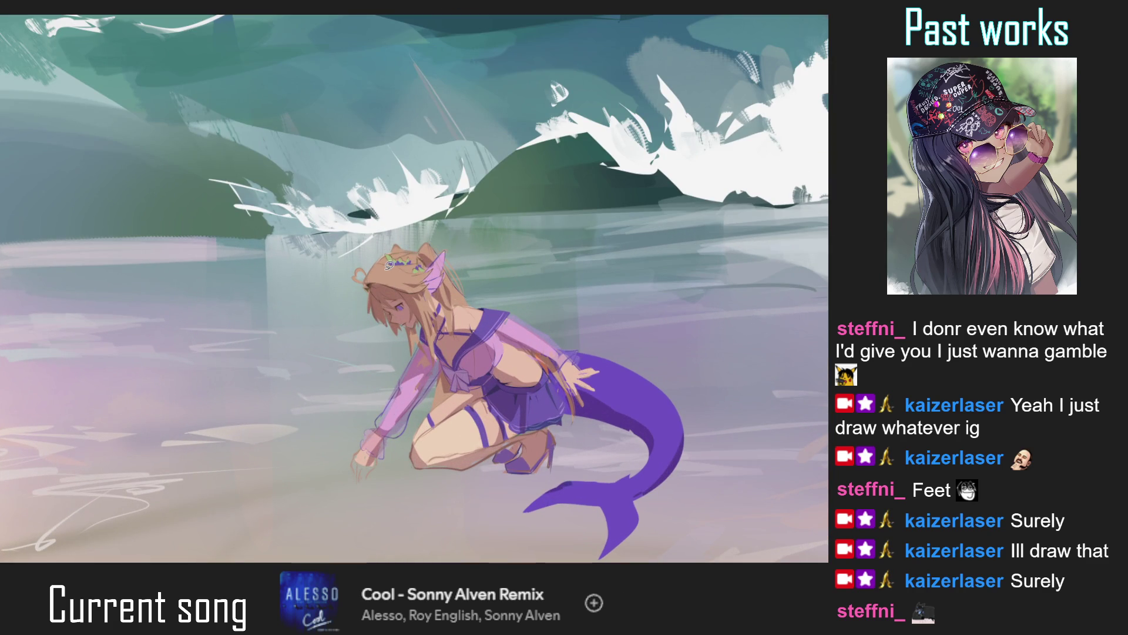
key(m)
scroll(516, 294, up, 2)
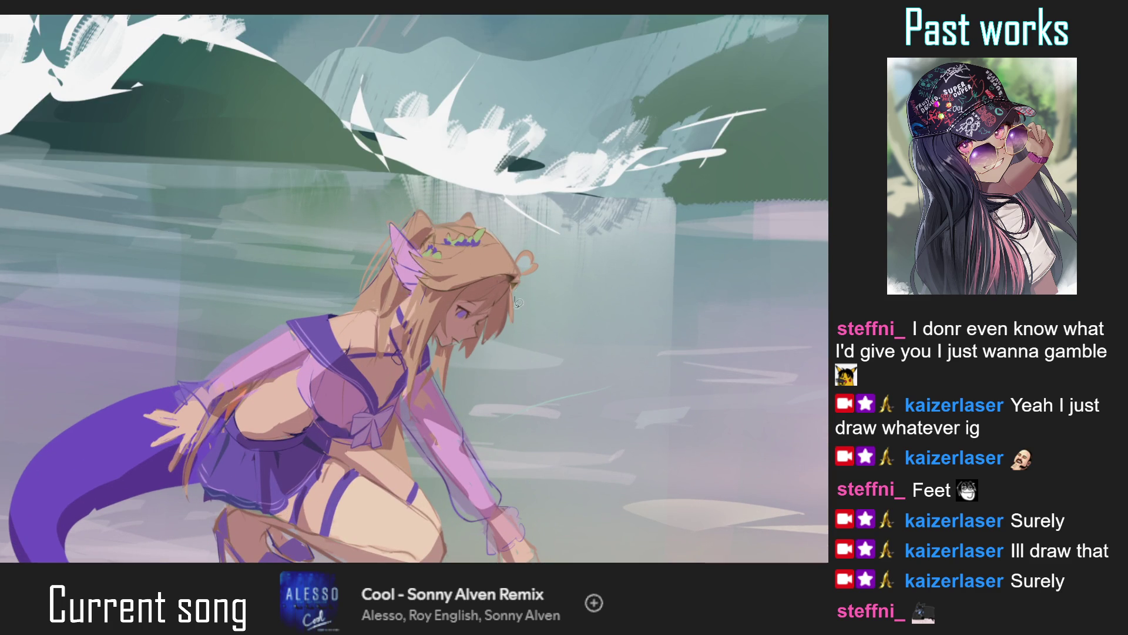
key(m)
scroll(517, 291, down, 3)
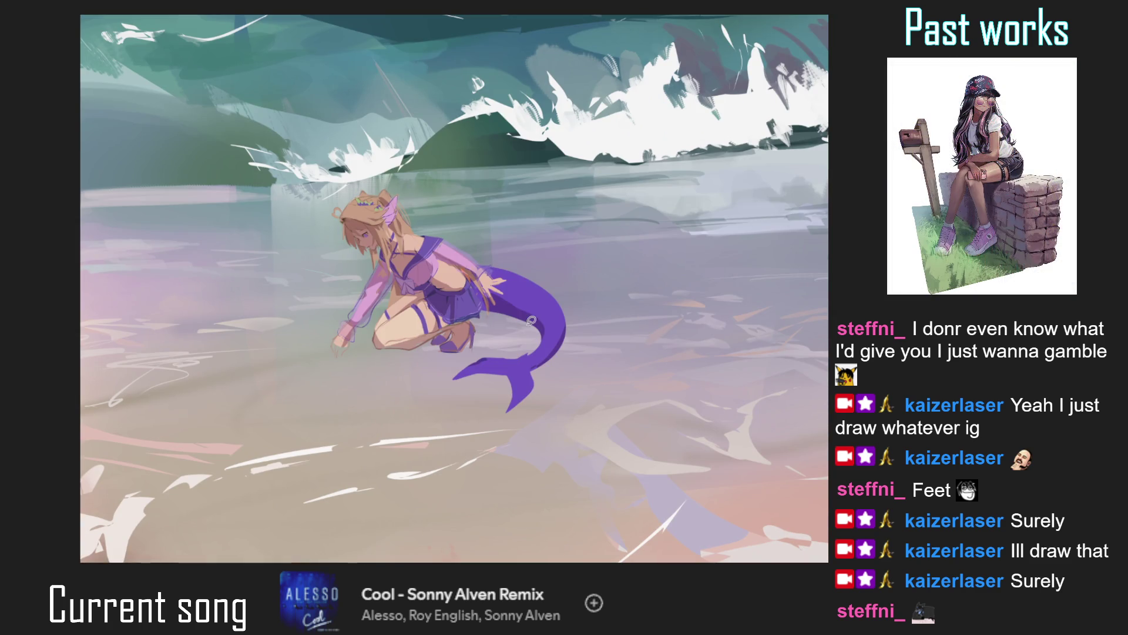
scroll(588, 320, down, 2)
scroll(503, 300, down, 2)
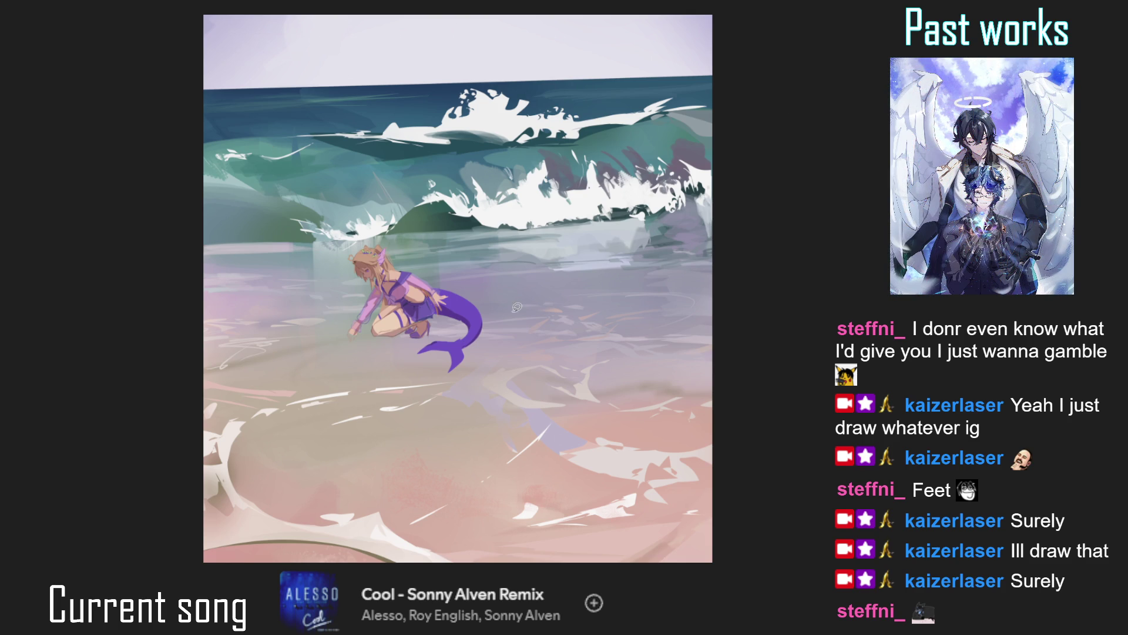
Toggle between the tall portrait canvas and the square crop, then zoom in on the mermaid.
key(ctrl+z)
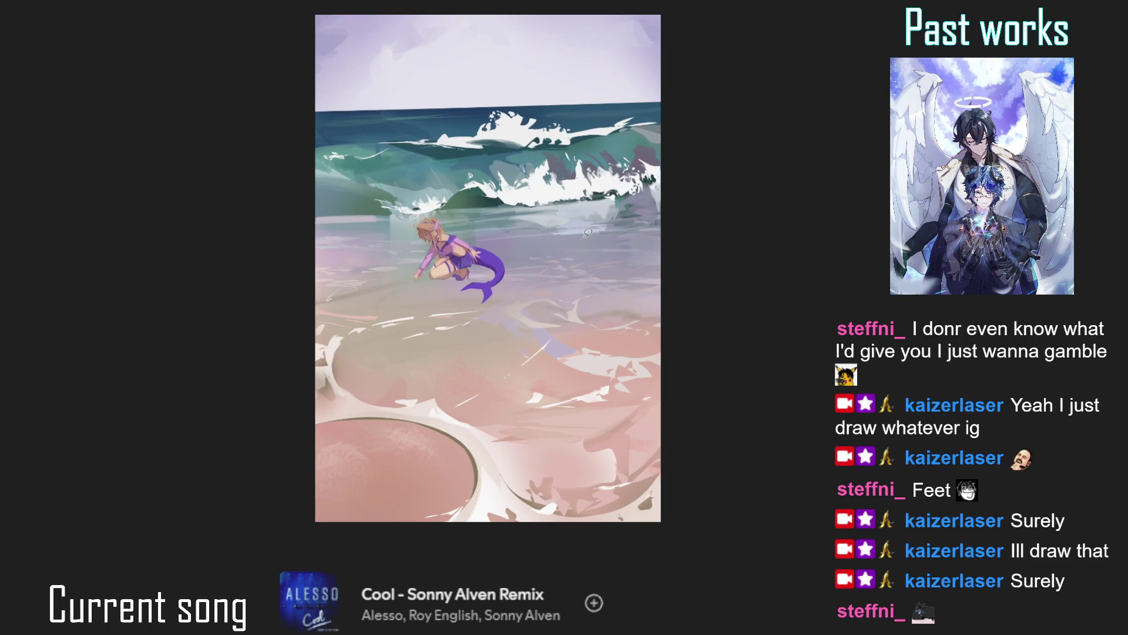
key(ctrl+y)
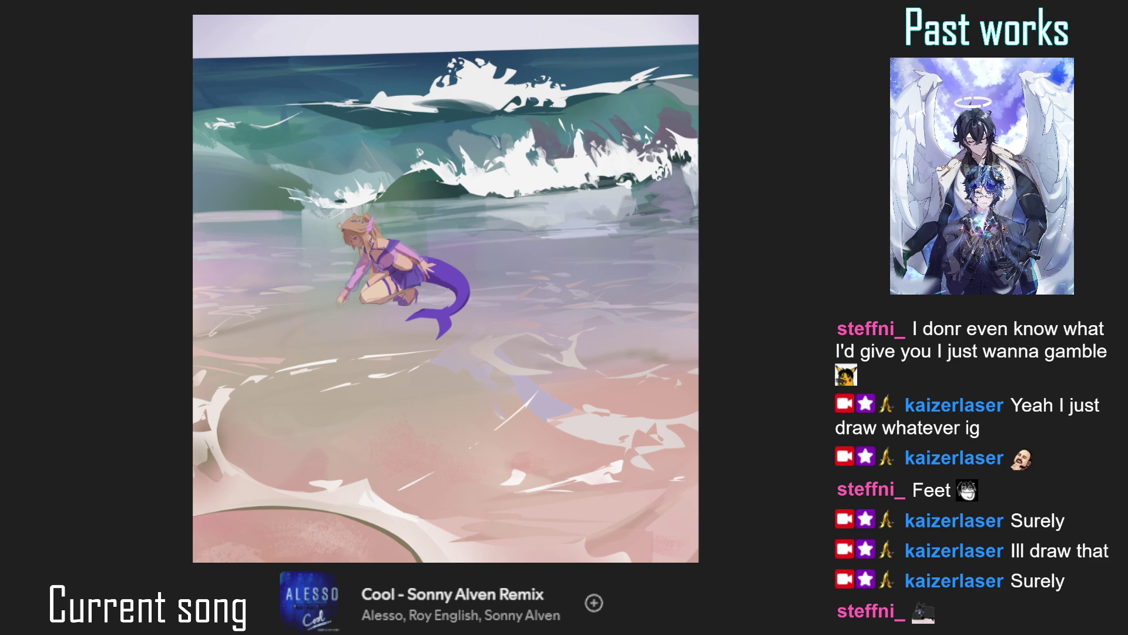
key(ctrl+plus)
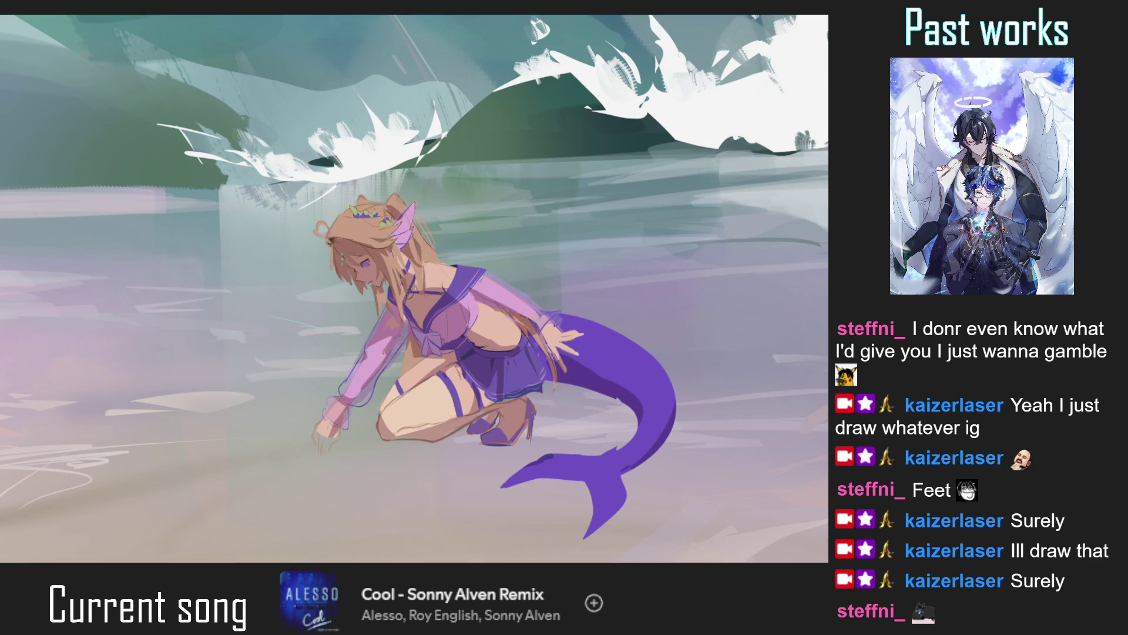
scroll(328, 250, up, 2)
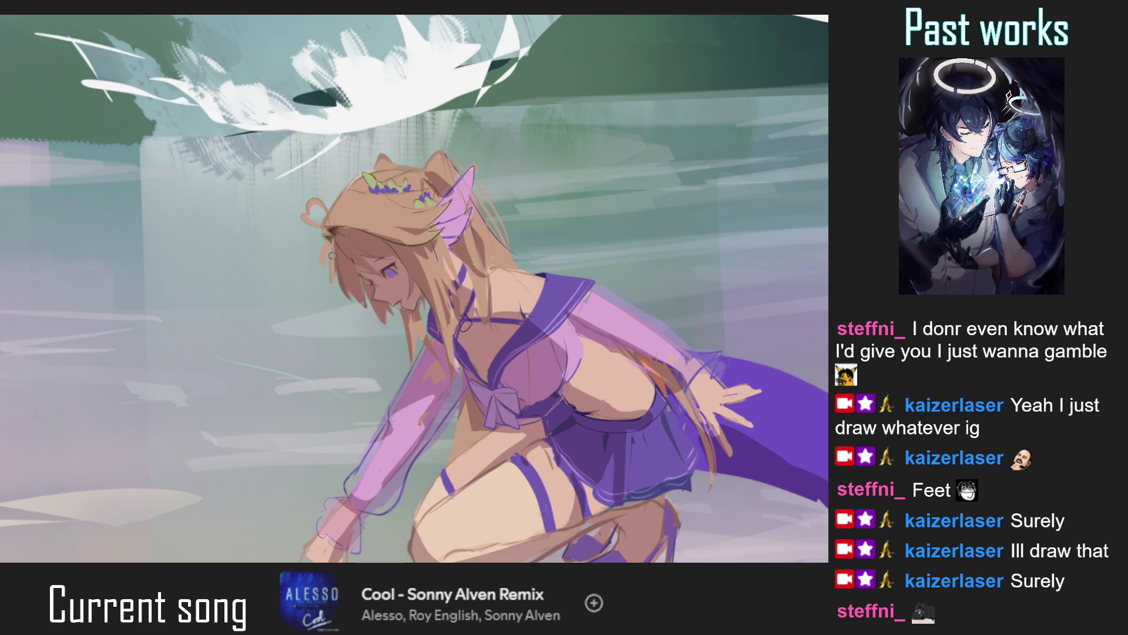
scroll(329, 287, down, 3)
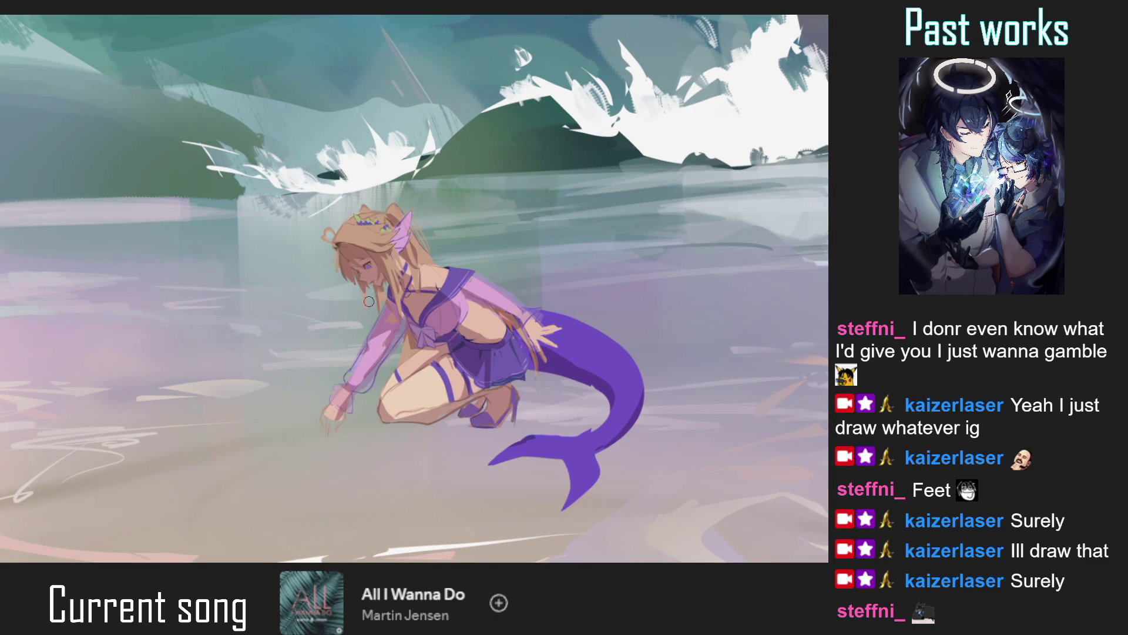
Sample the brown of the mermaid's hair on a mirrored view, then restore and fit the full canvas.
key(m)
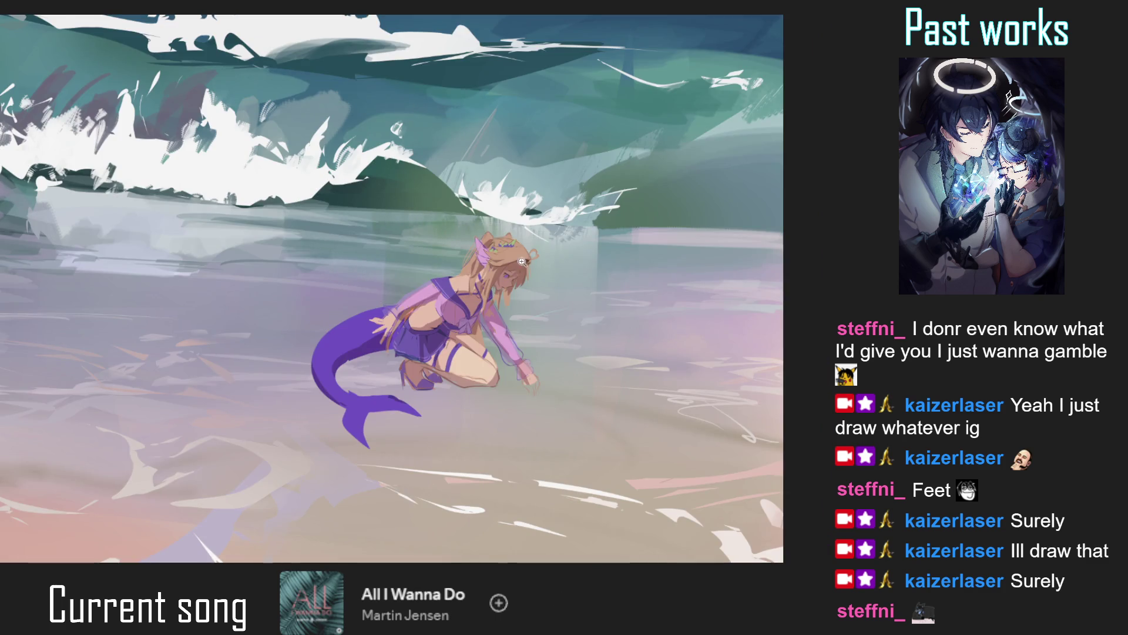
scroll(519, 305, up, 2)
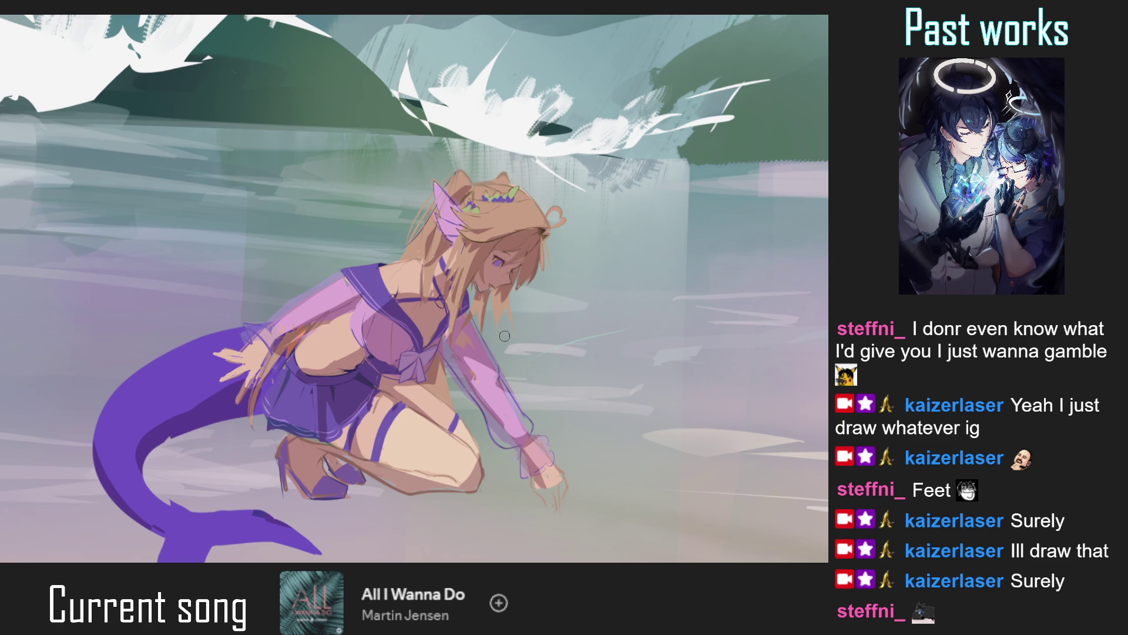
ctrl+click(543, 228)
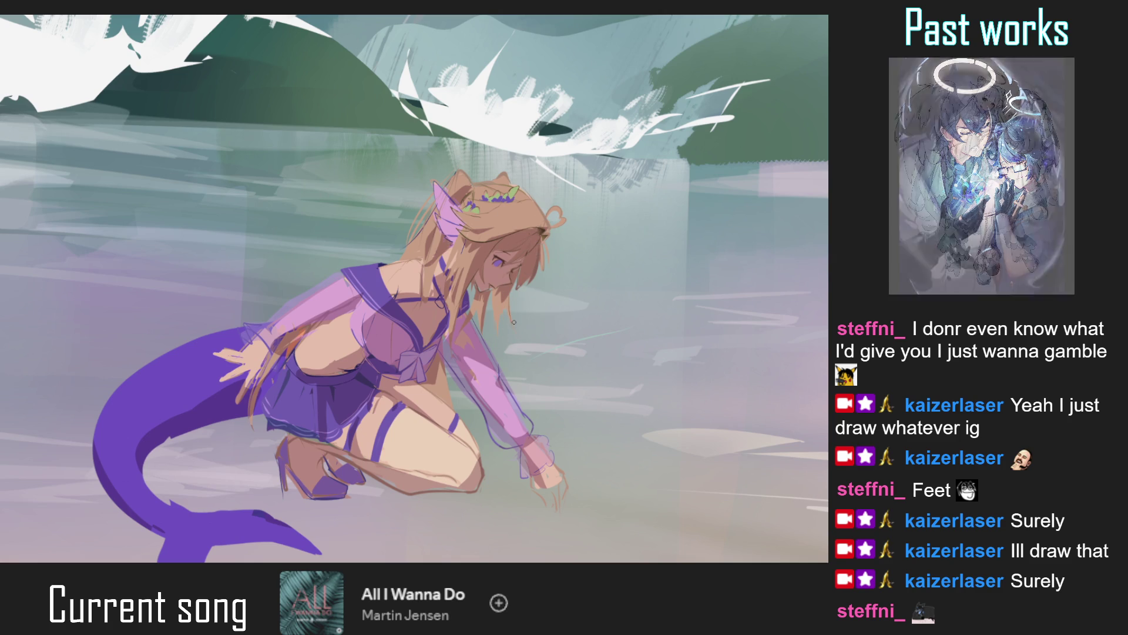
key(m)
key(2)
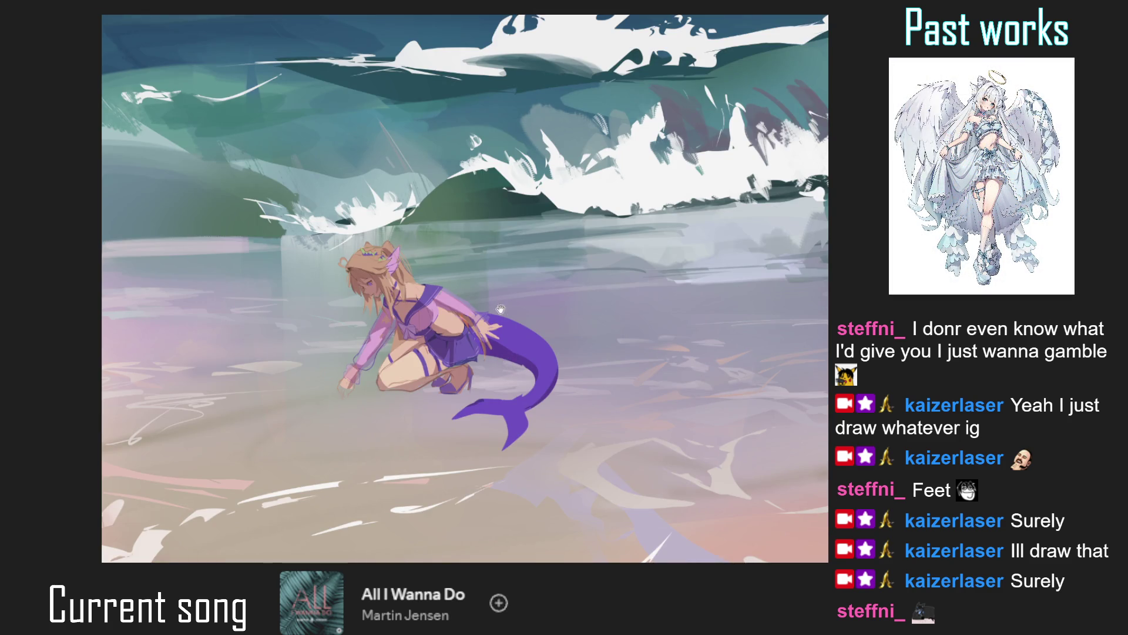
key(ctrl+0)
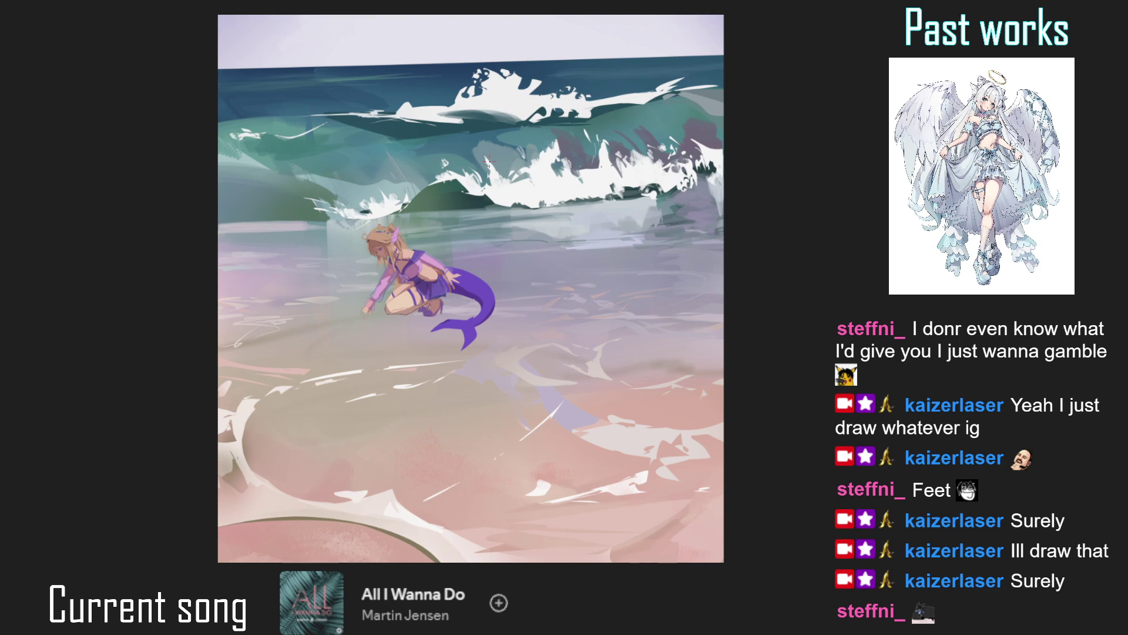
key(Return)
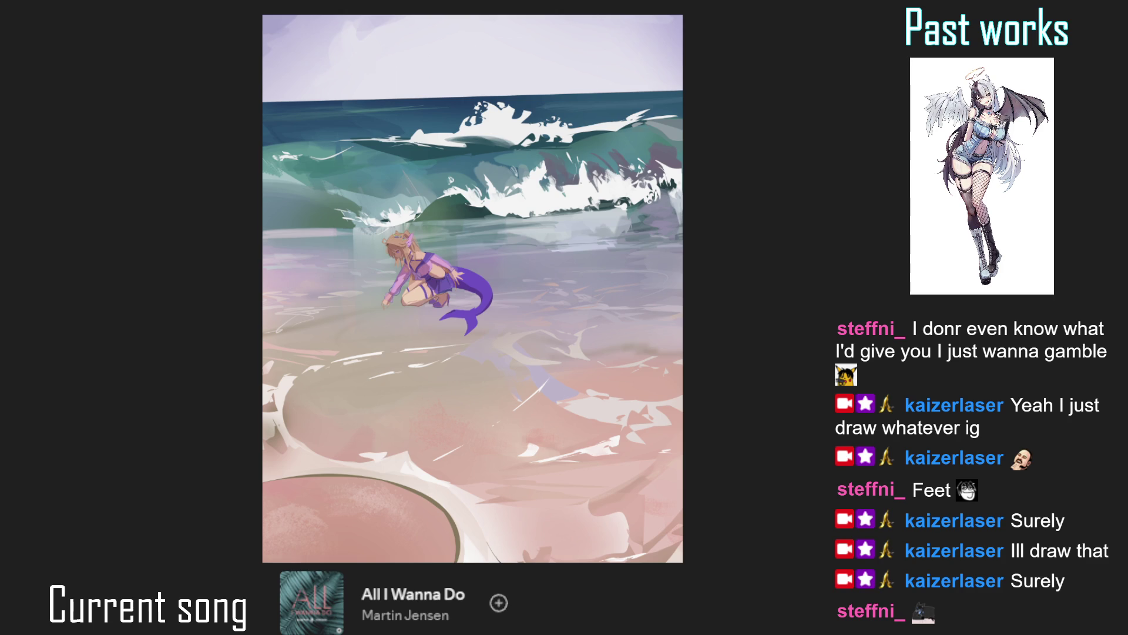
Flip the duplicated mermaid layer vertically and move it just below the figure as a reflection.
key(ctrl+t)
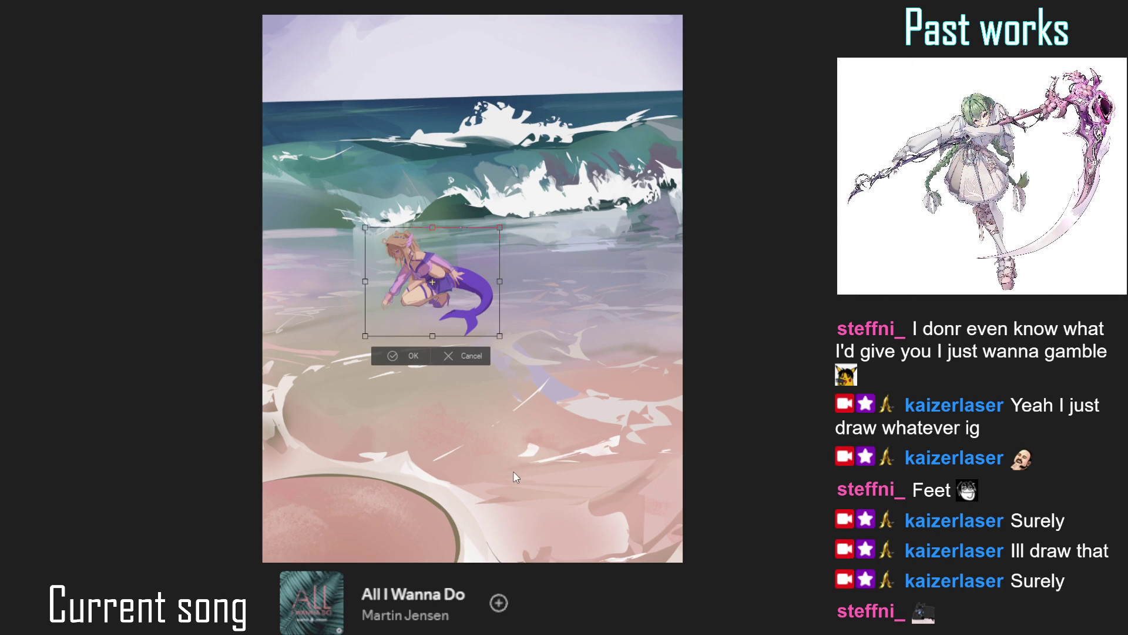
key(ctrl+shift+f)
mouse_move(473, 300)
mouse_down()
mouse_move(473, 368)
mouse_move(473, 349)
mouse_up()
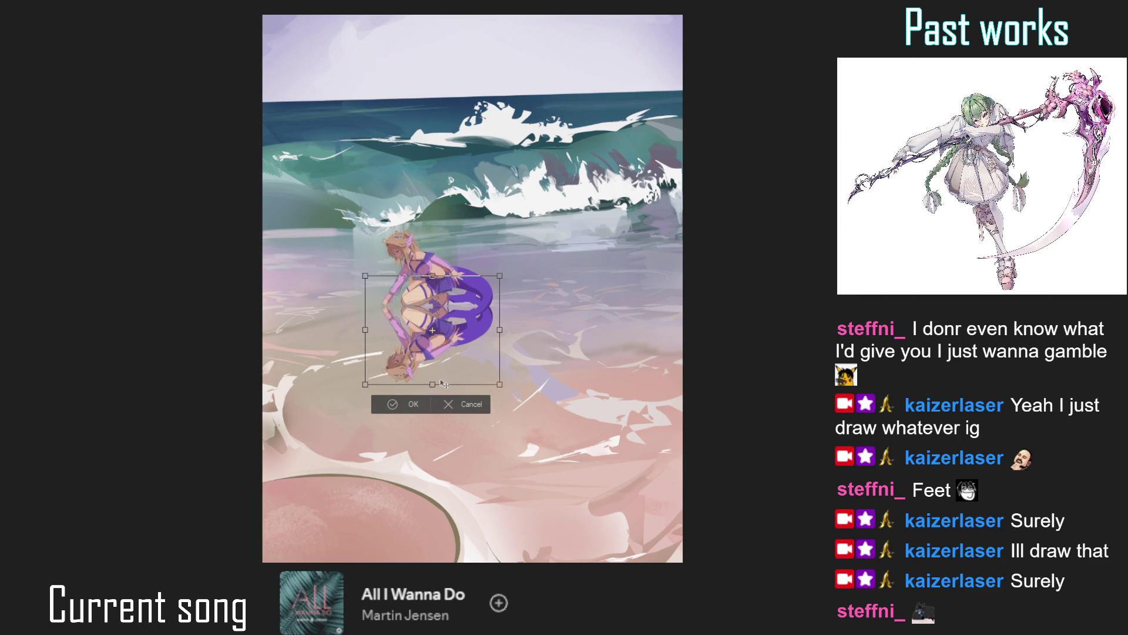
click(408, 404)
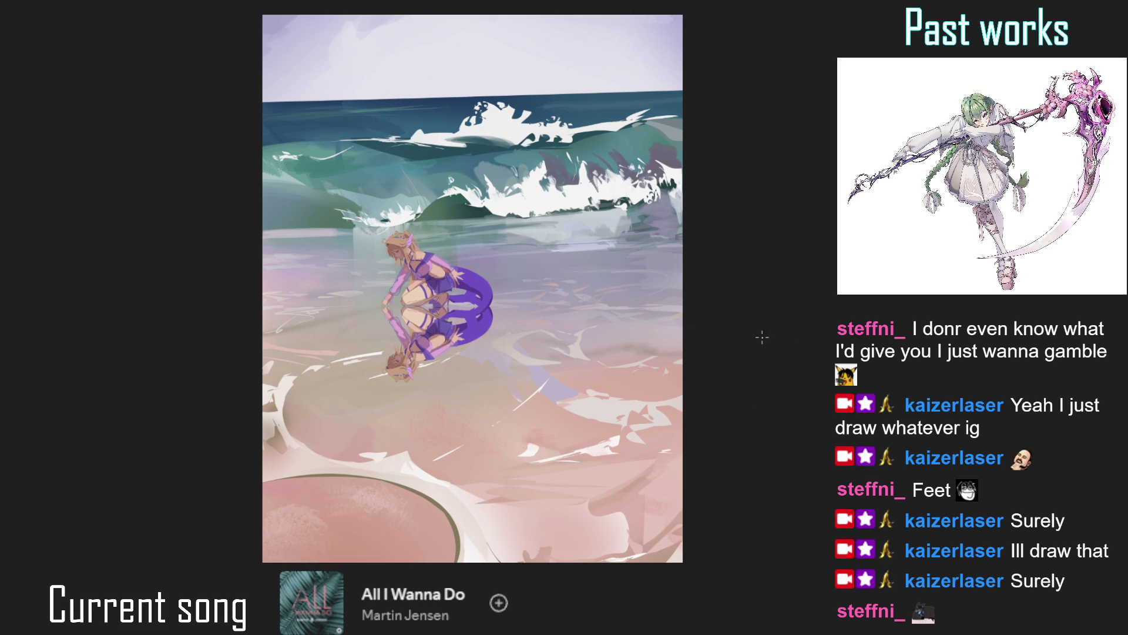
scroll(571, 277, down, 2)
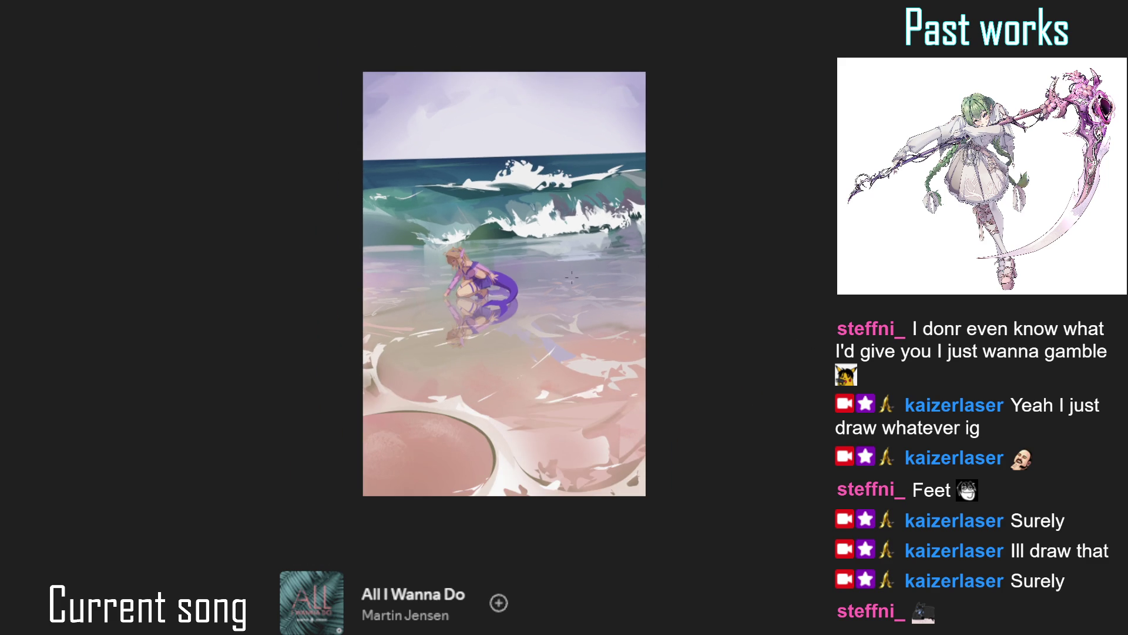
scroll(572, 276, up, 3)
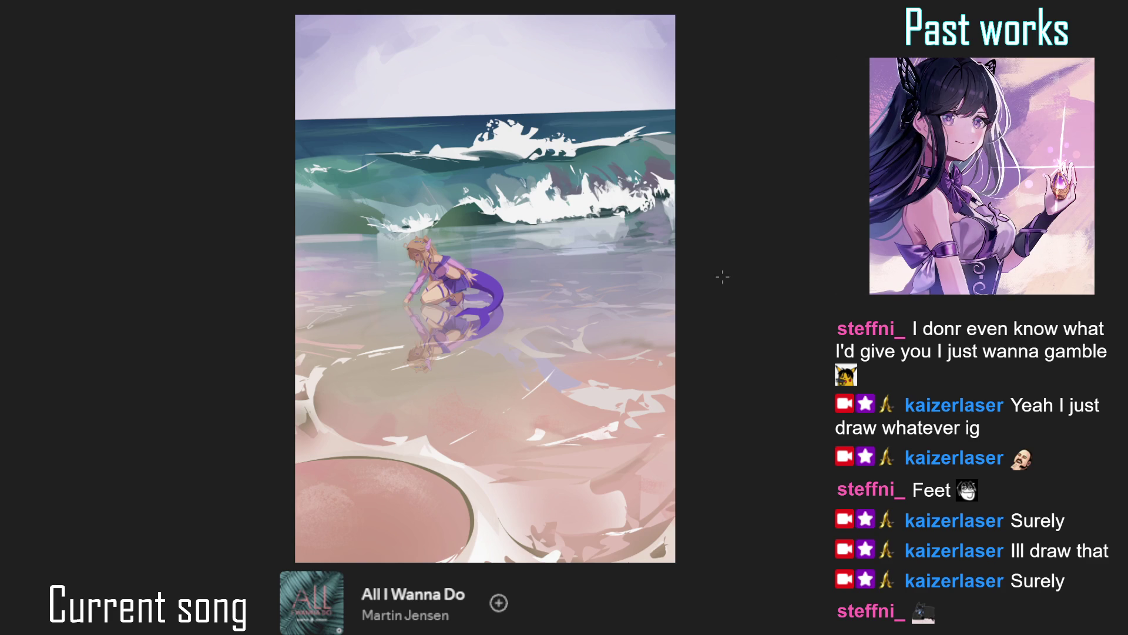
Paint sparkle speckles on the mermaid's tail tip, zooming in and out to check the painting.
scroll(549, 307, down, 1)
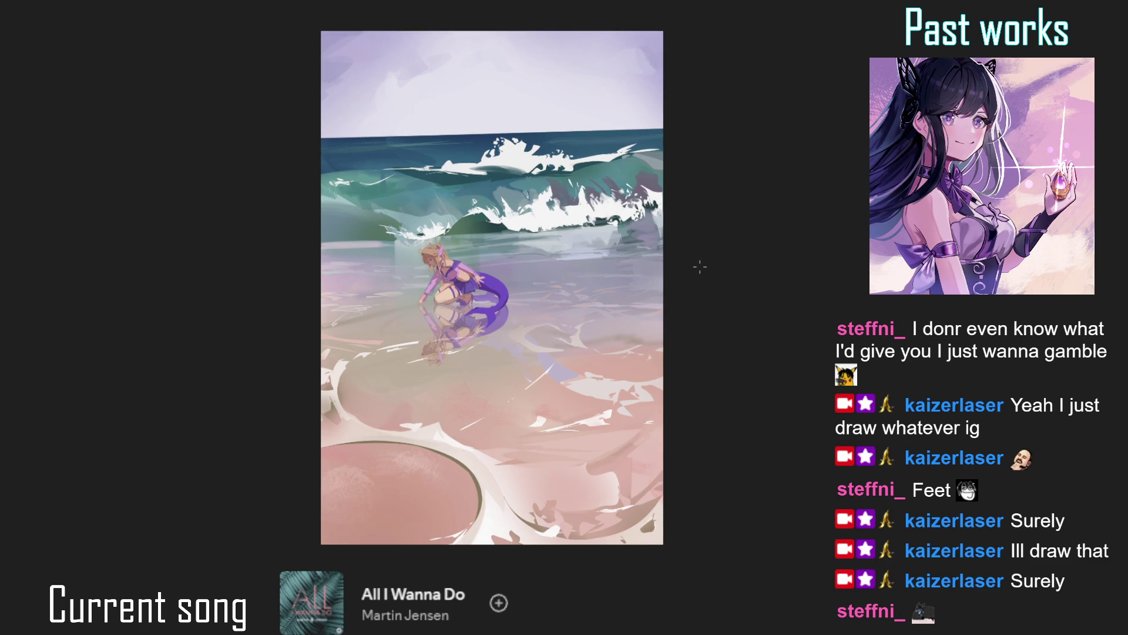
scroll(700, 267, up, 1)
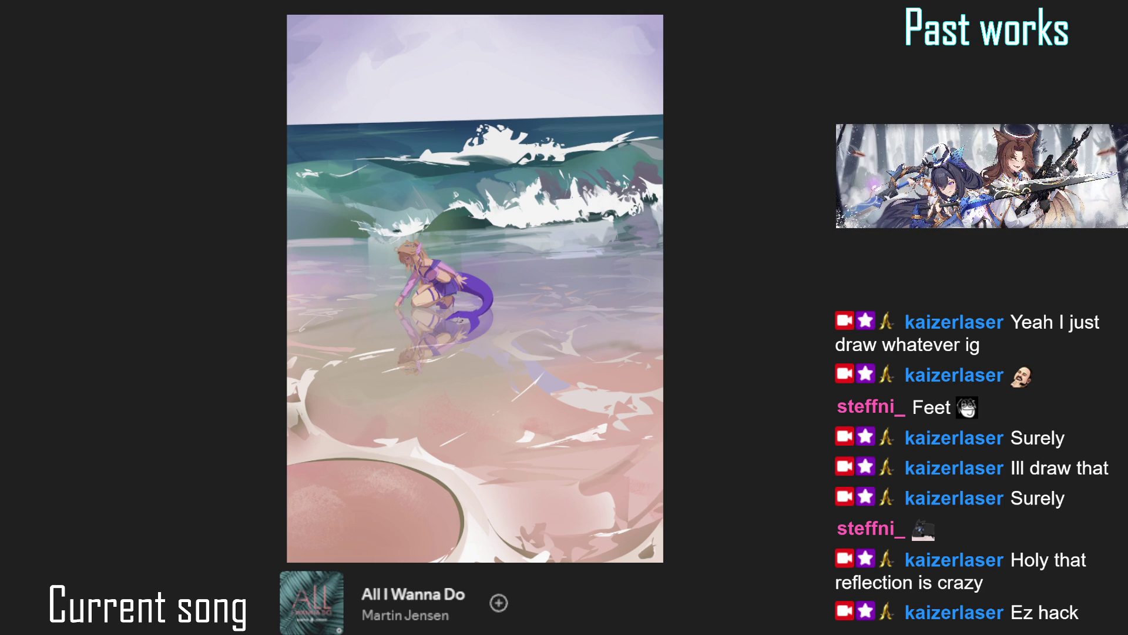
scroll(465, 317, up, 2)
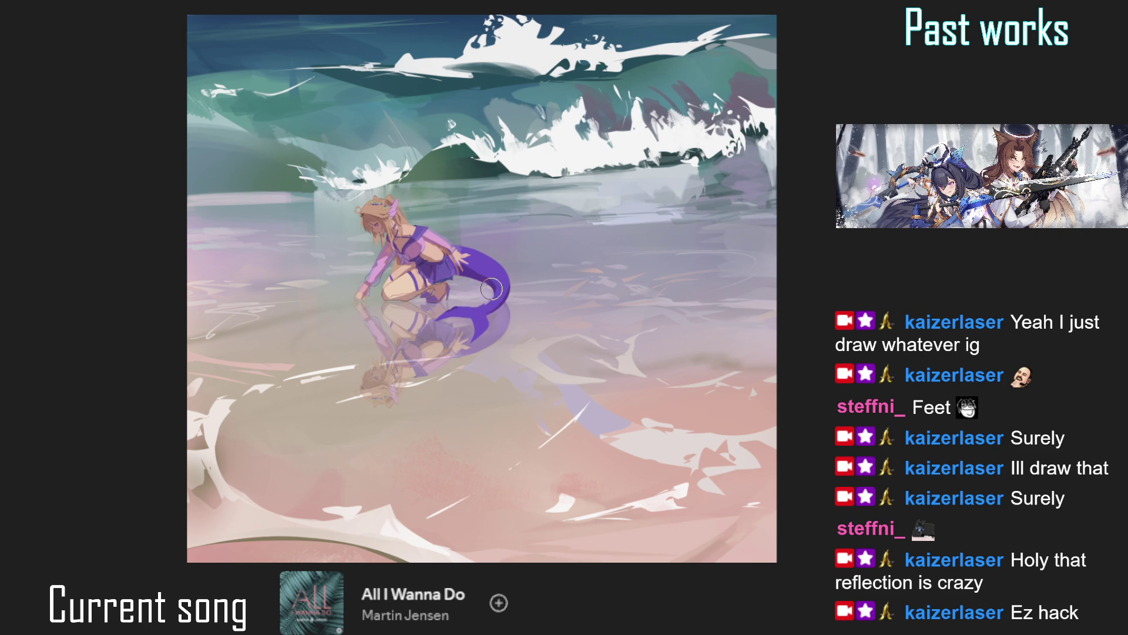
drag(491, 319, 496, 300)
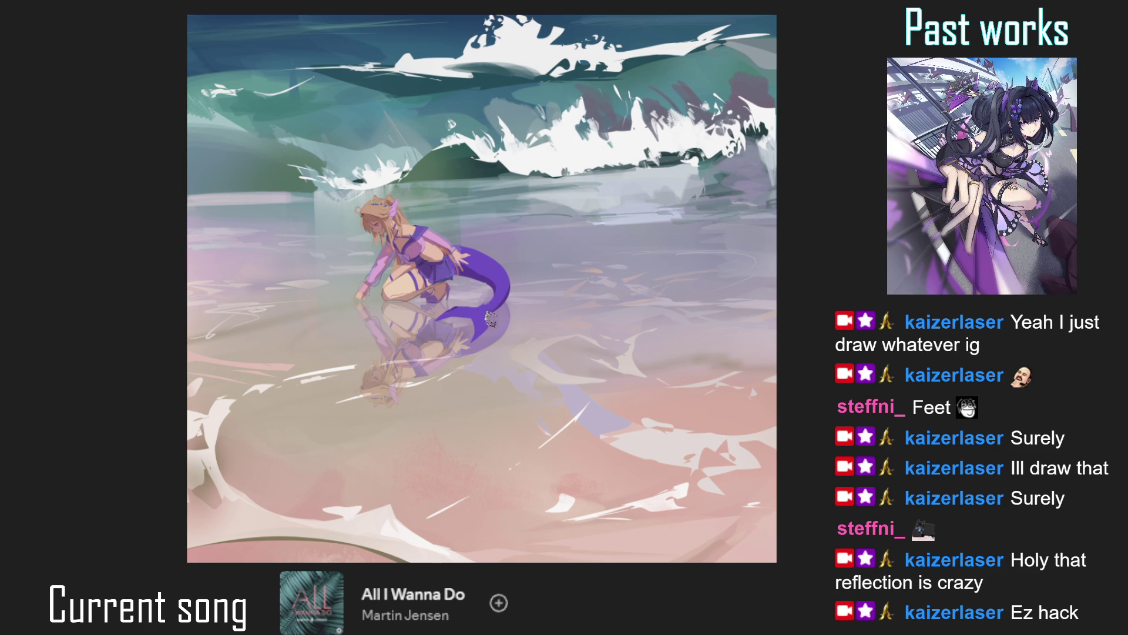
scroll(494, 310, down, 3)
scroll(493, 259, up, 1)
scroll(493, 245, up, 1)
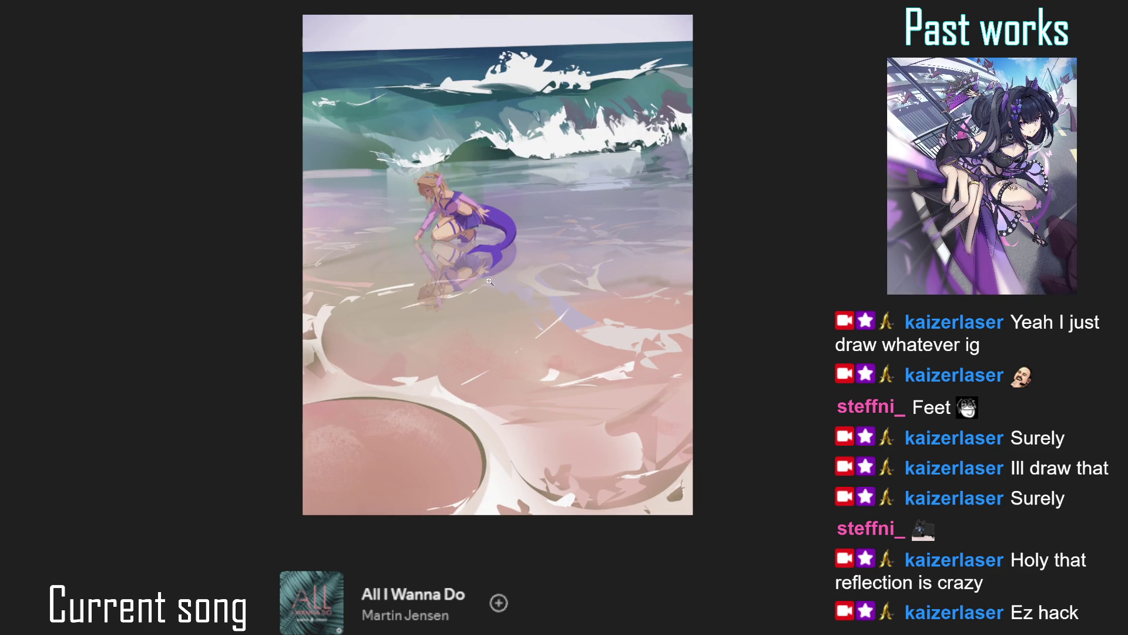
scroll(496, 267, down, 1)
scroll(487, 263, down, 1)
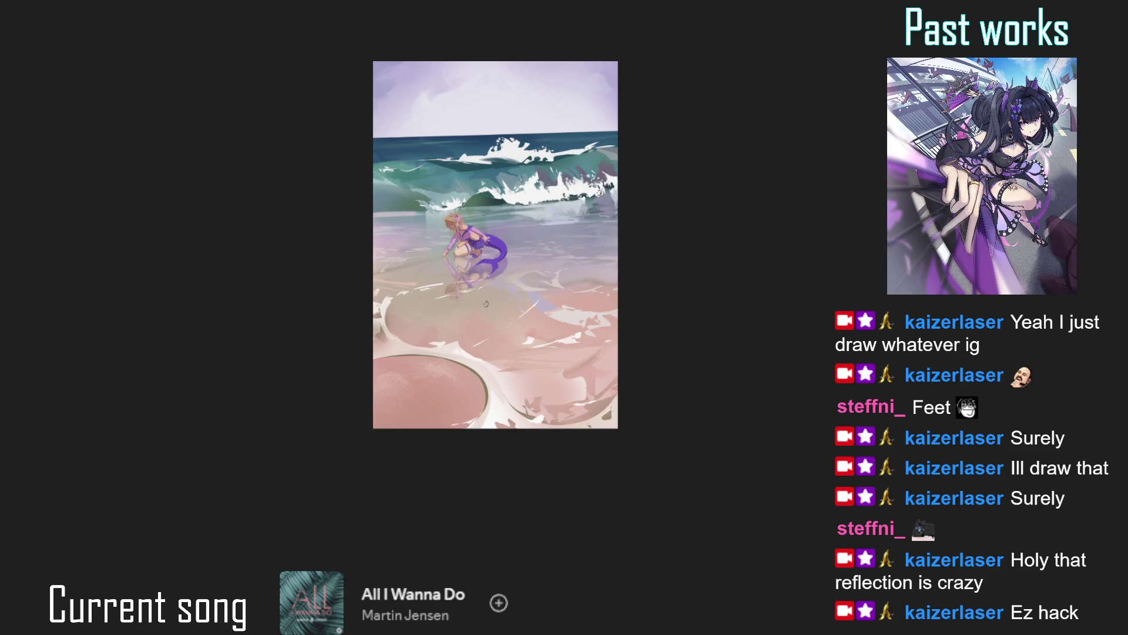
scroll(494, 279, up, 2)
scroll(494, 278, down, 2)
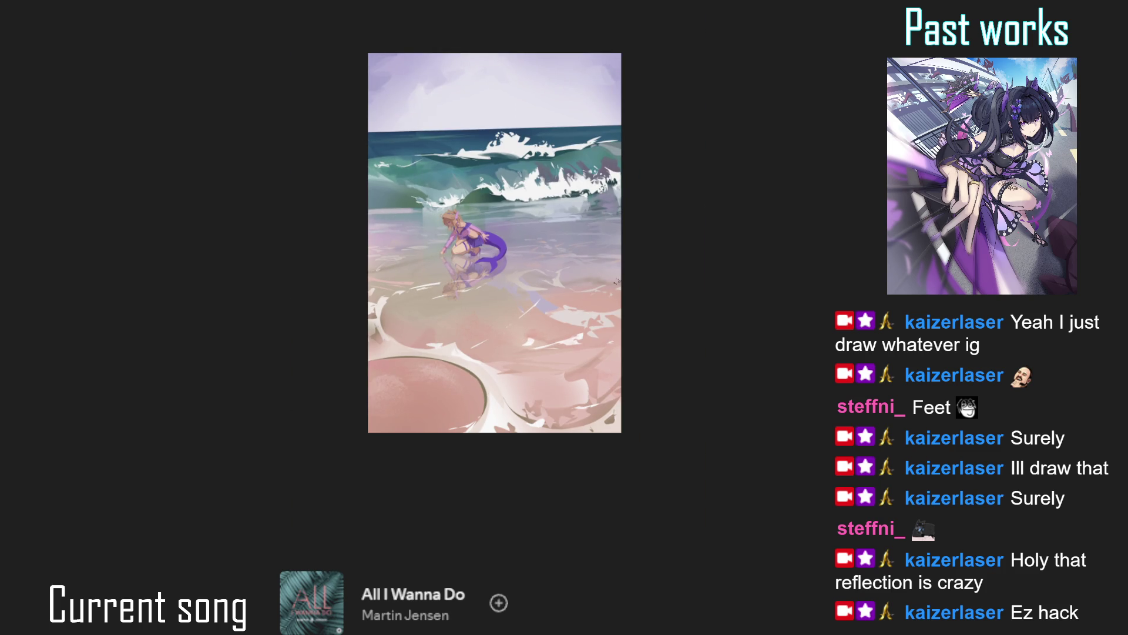
scroll(501, 319, up, 1)
scroll(523, 198, up, 1)
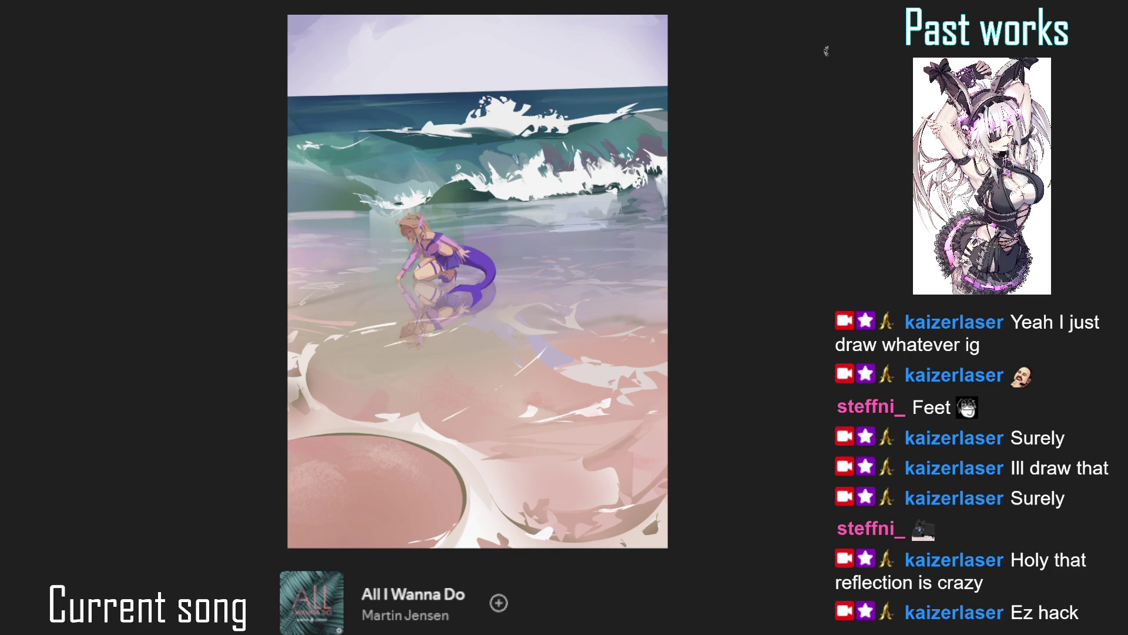
scroll(480, 219, down, 1)
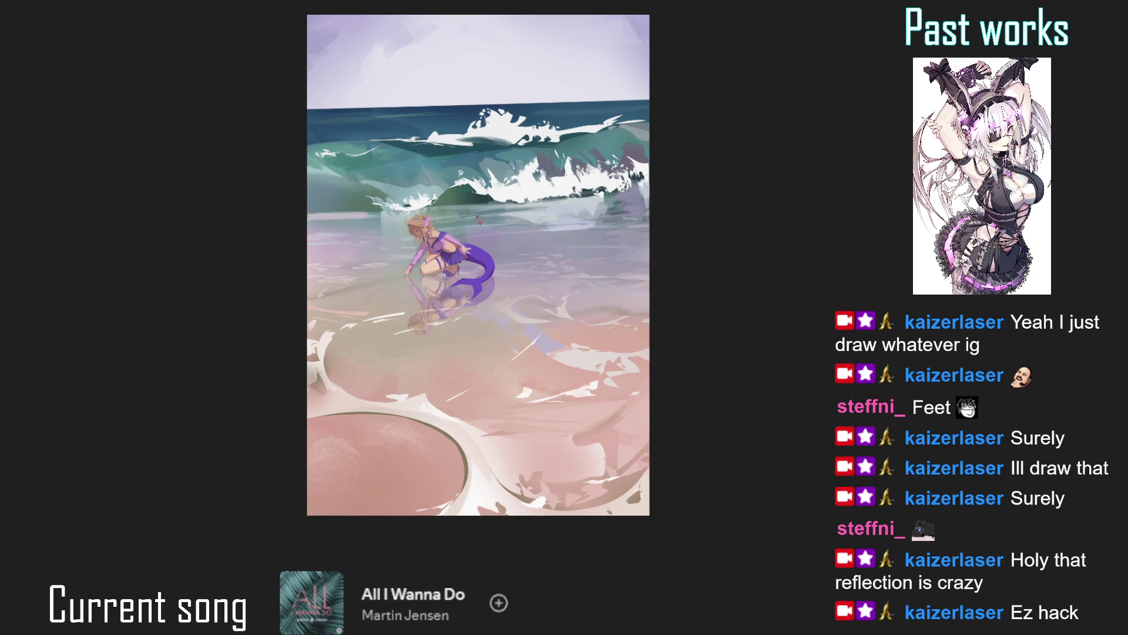
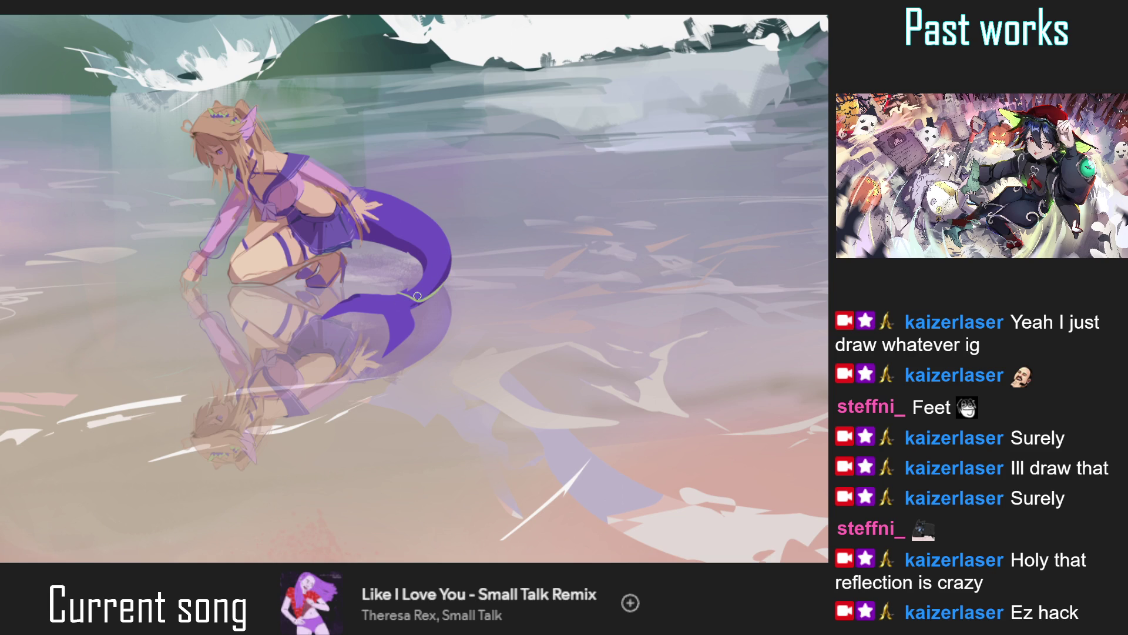
Draw a green line along the lower edge of the tail fin.
key(ctrl+0)
scroll(424, 290, up, 2)
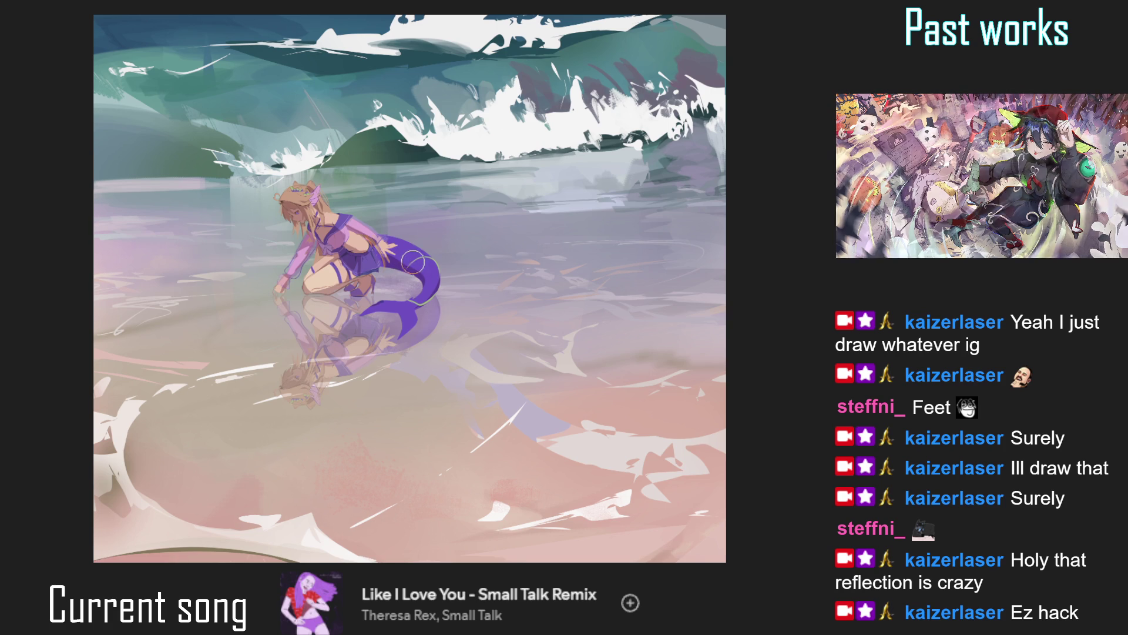
scroll(412, 231, up, 2)
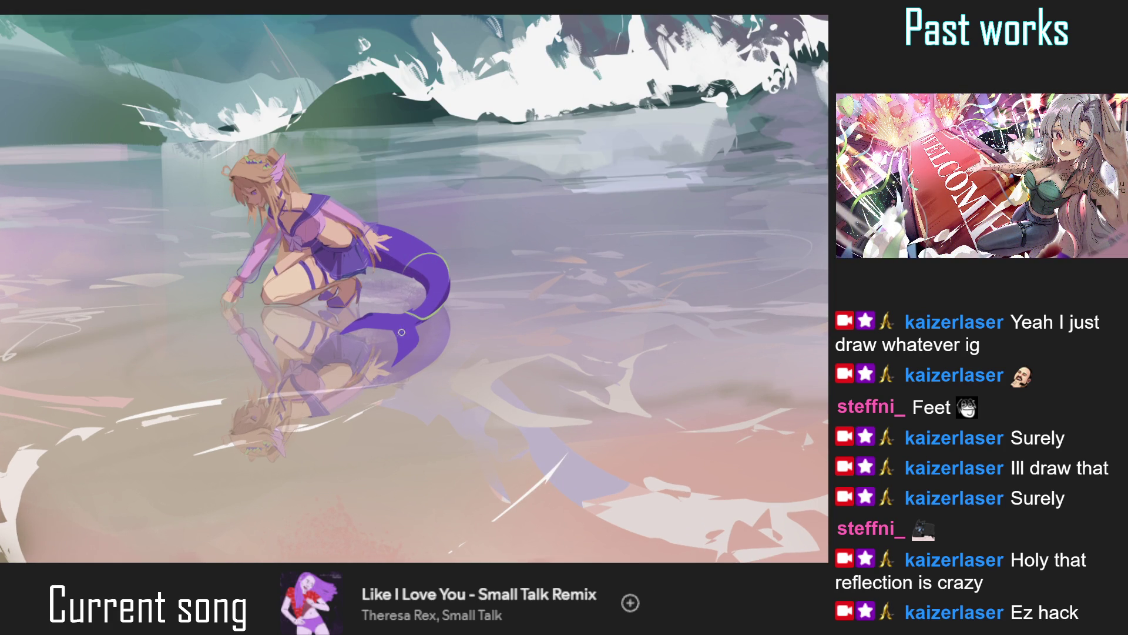
drag(403, 341, 418, 334)
Paint a leafy green vine along the upper edge of the purple tail.
key(ctrl+0)
key(ctrl+alt+0)
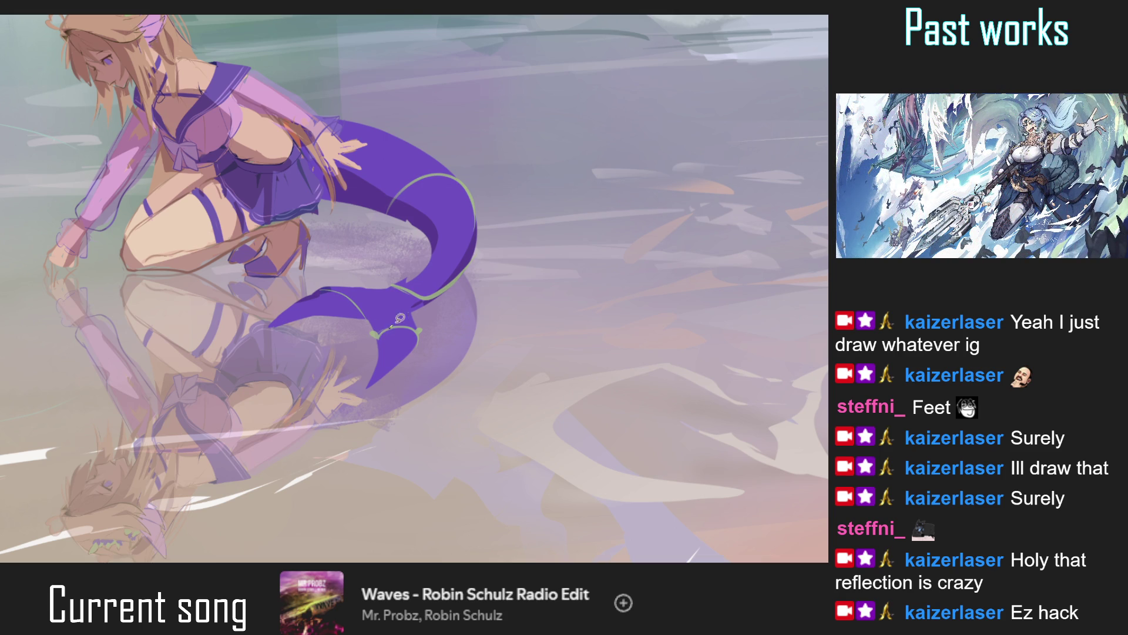
scroll(371, 331, down, 5)
scroll(423, 295, up, 2)
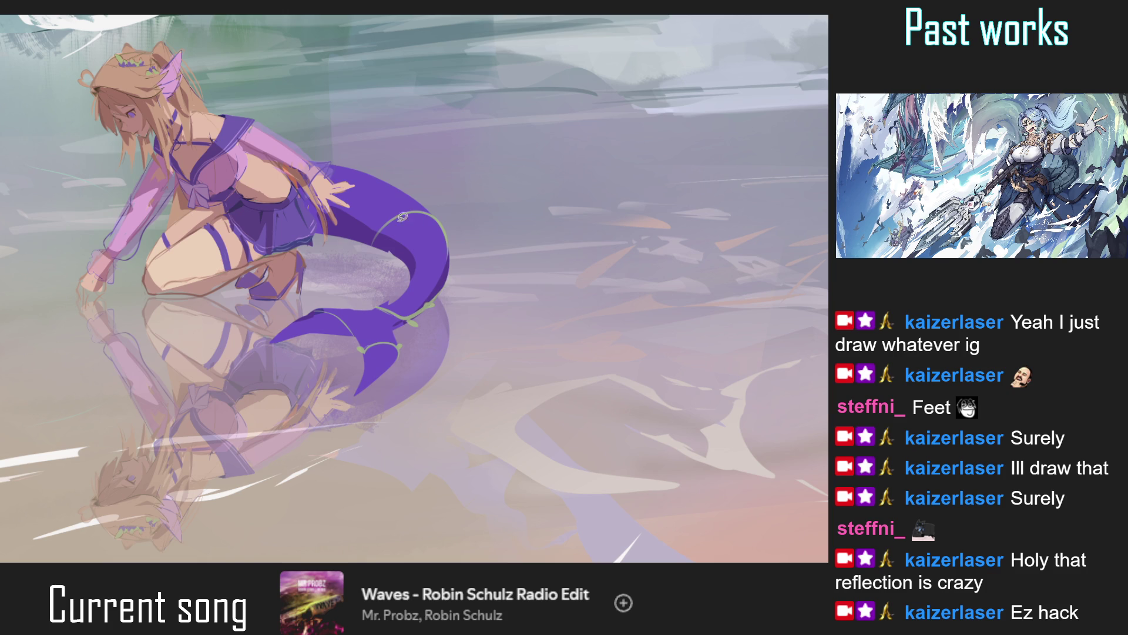
mouse_move(392, 209)
mouse_down()
mouse_move(404, 218)
mouse_move(434, 200)
mouse_move(388, 234)
mouse_up()
scroll(369, 284, down, 2)
click(396, 259)
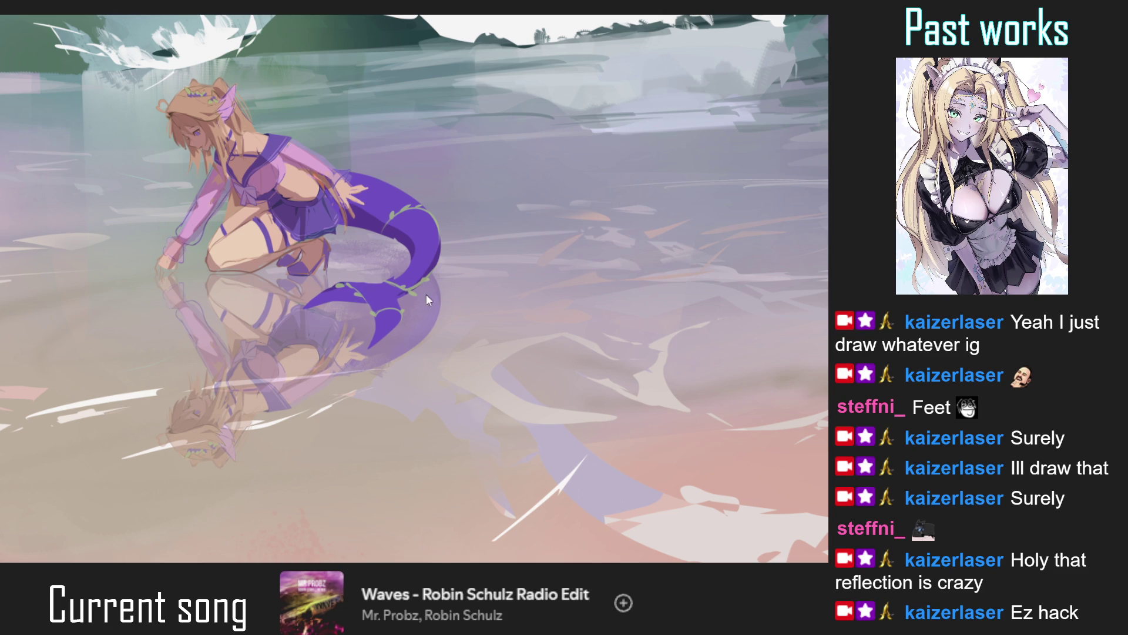
scroll(385, 307, down, 2)
scroll(385, 307, down, 2)
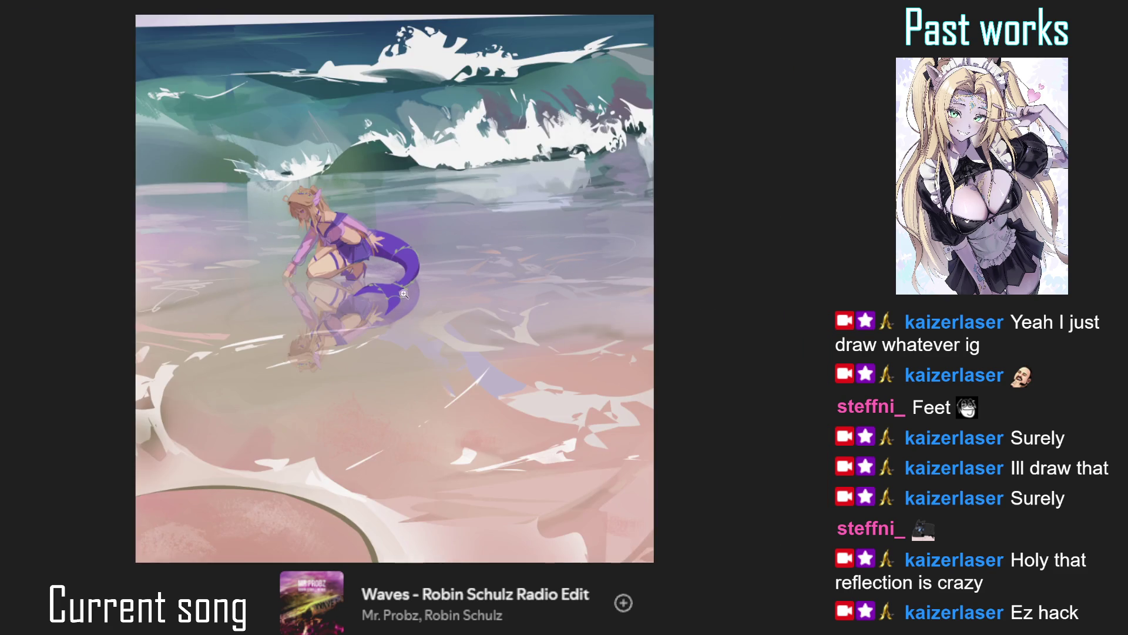
scroll(391, 296, up, 4)
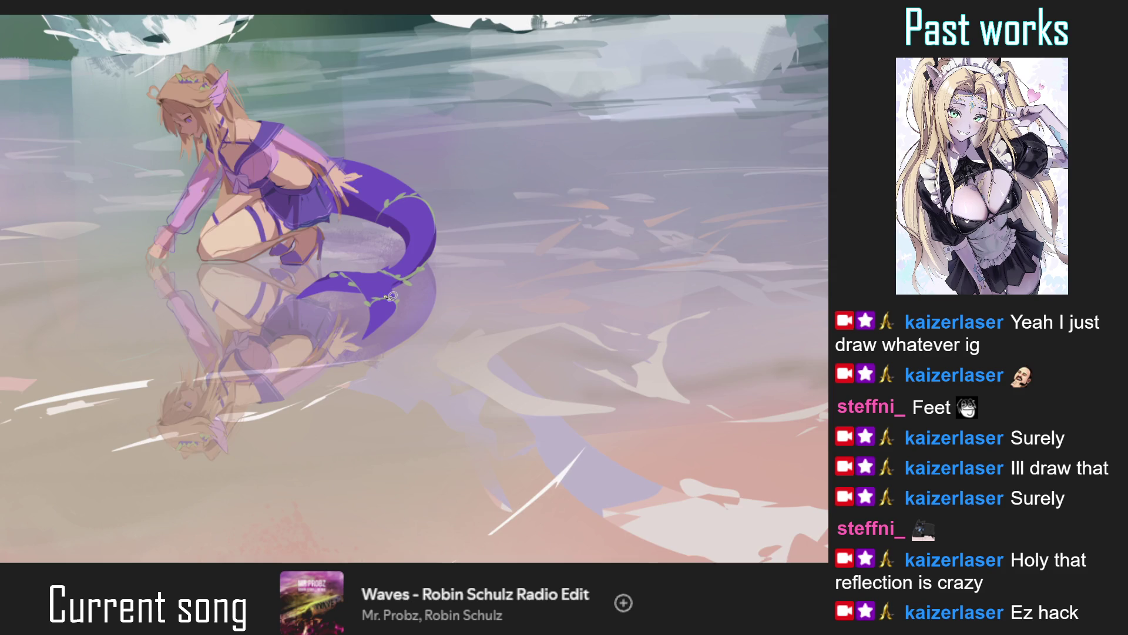
scroll(391, 293, down, 2)
scroll(391, 294, down, 2)
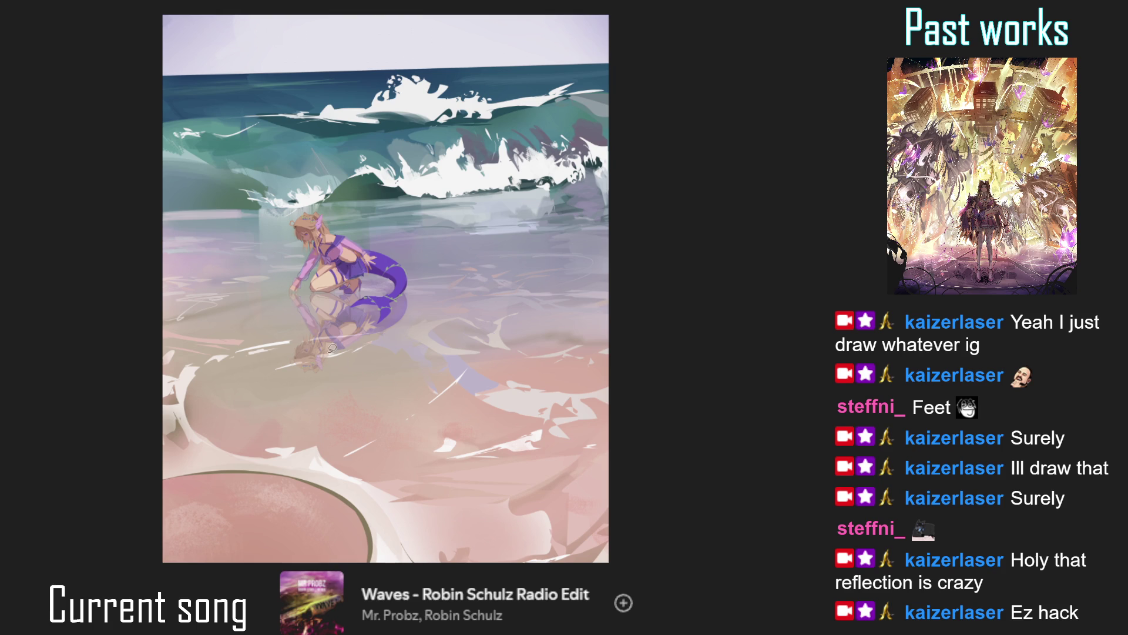
scroll(337, 376, up, 5)
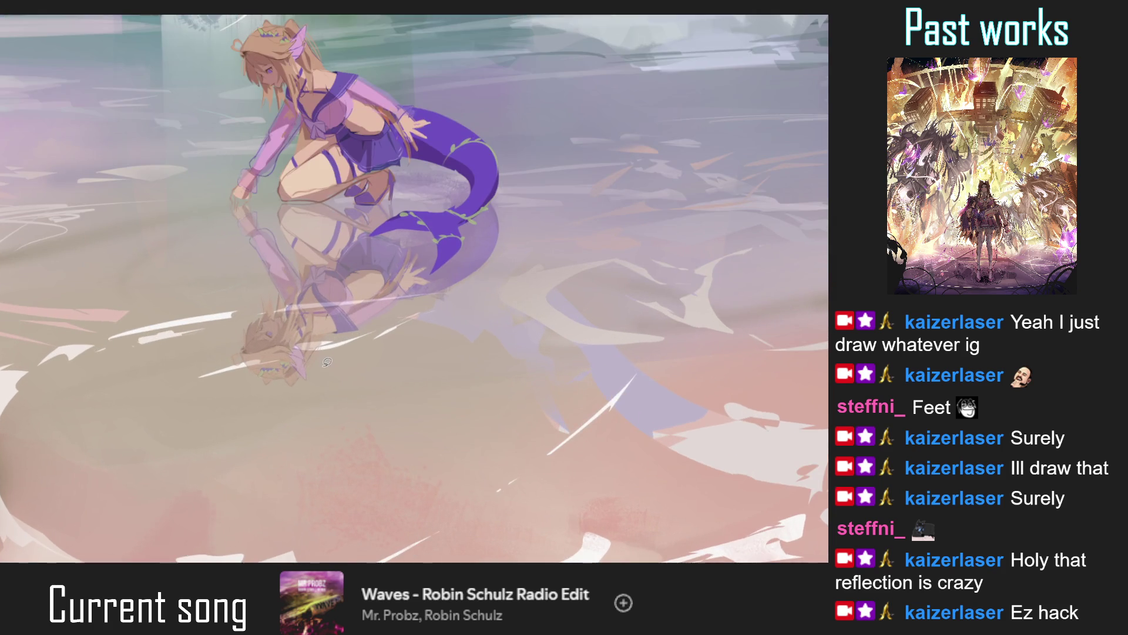
scroll(328, 371, down, 3)
scroll(323, 354, down, 3)
scroll(322, 351, up, 1)
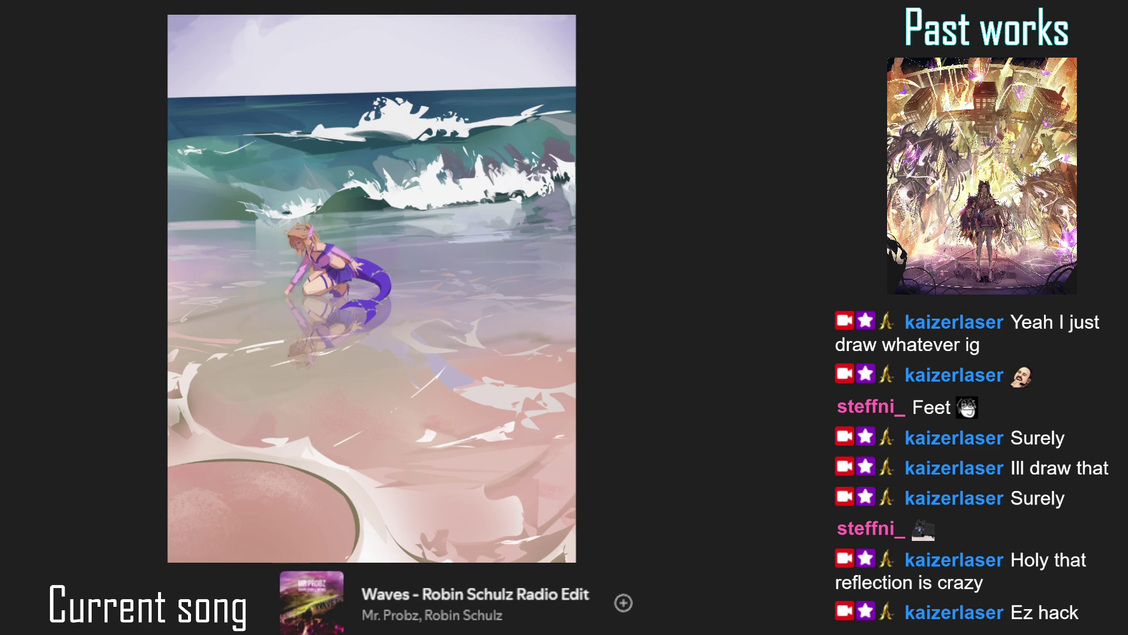
scroll(495, 284, down, 1)
scroll(495, 284, up, 1)
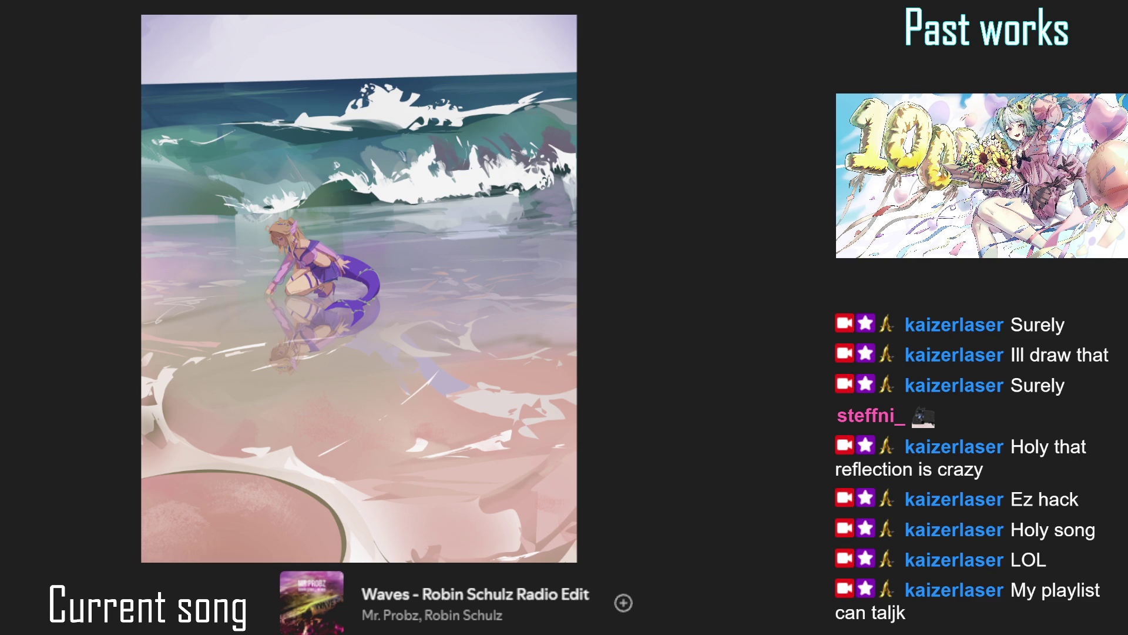
Outline a flower shape on the purple tail fin with the lasso fill tool.
scroll(304, 262, up, 5)
drag(431, 320, 380, 297)
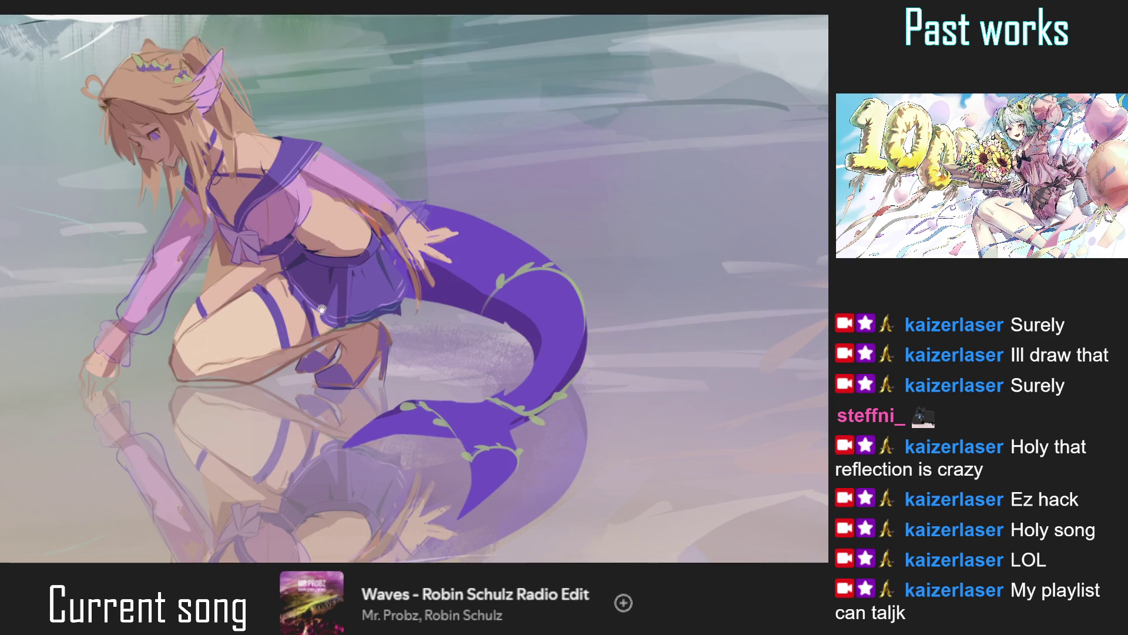
key(ctrl+0)
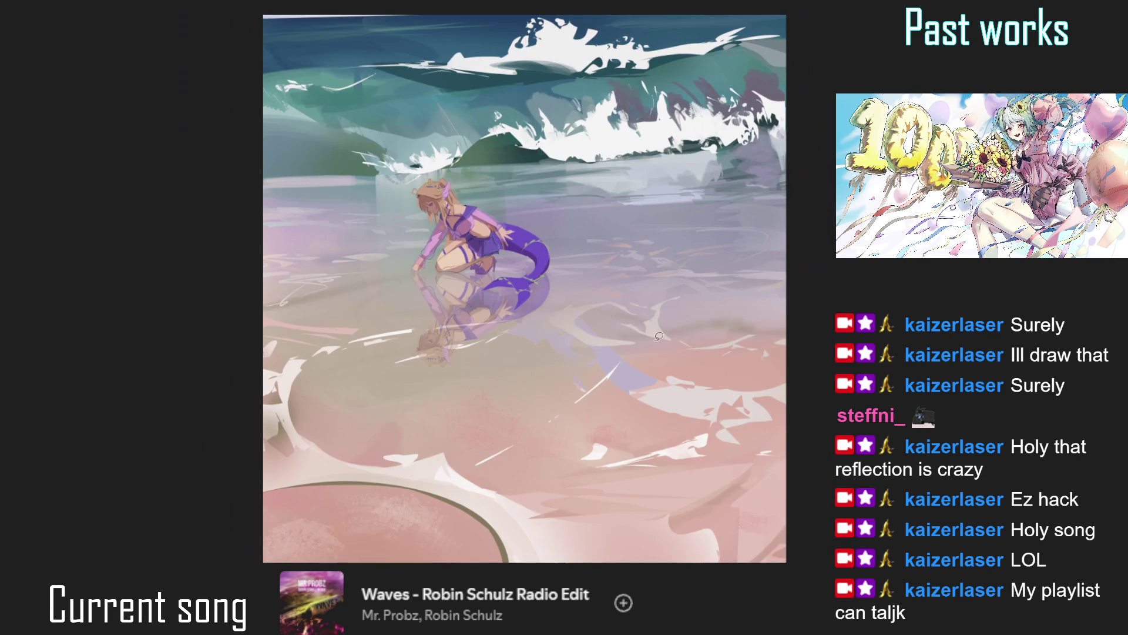
scroll(582, 306, up, 5)
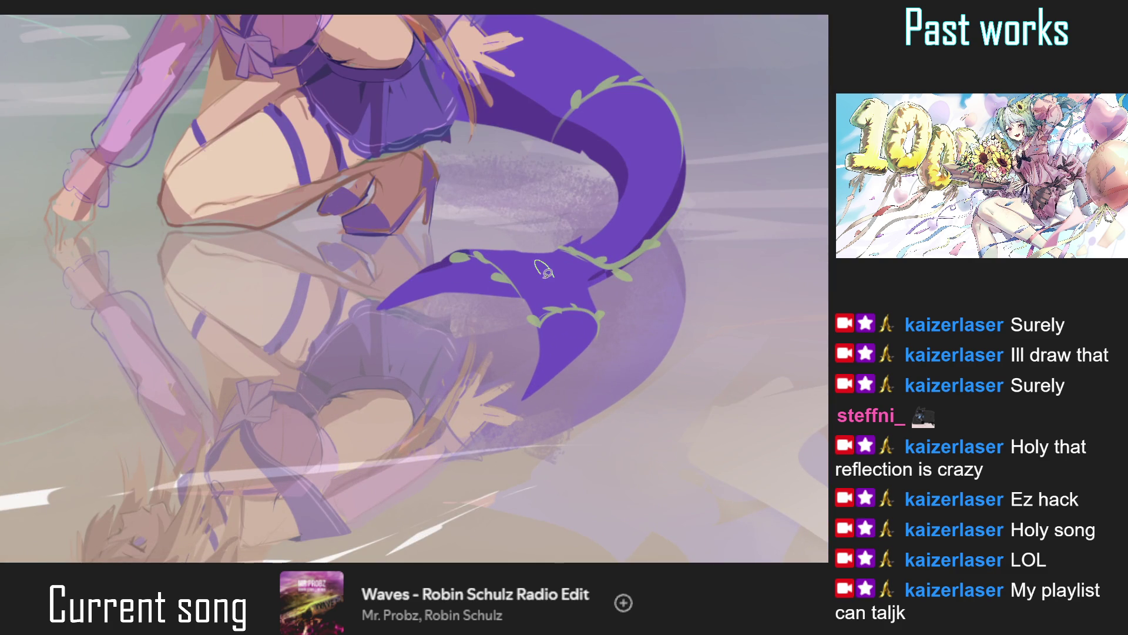
mouse_move(543, 272)
mouse_down()
mouse_move(551, 286)
mouse_move(568, 284)
mouse_up()
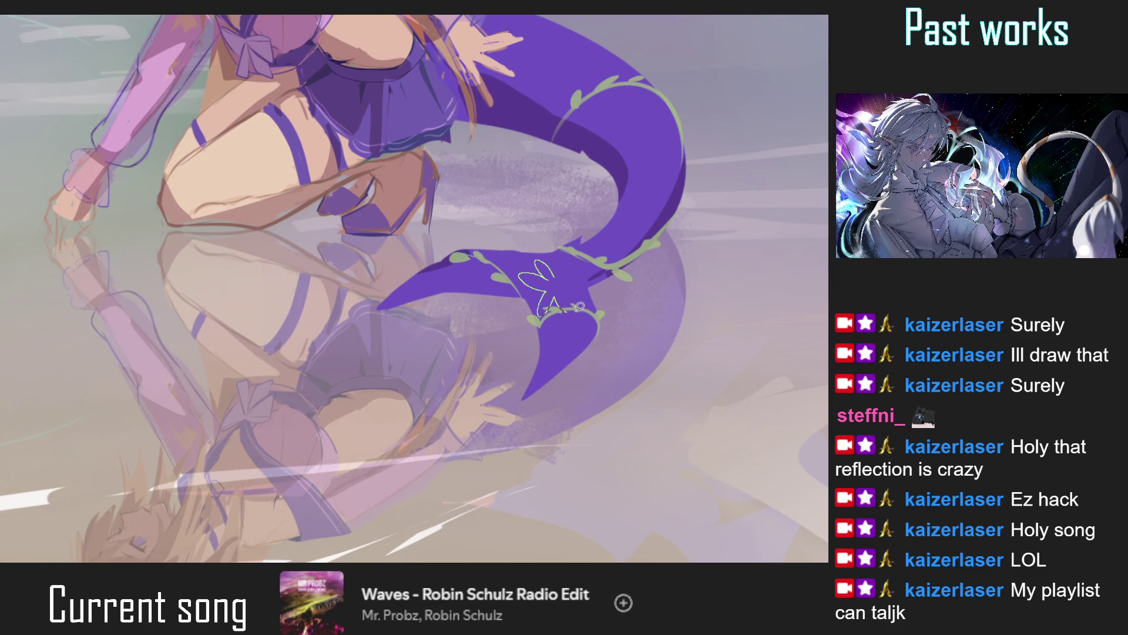
drag(568, 284, 563, 272)
Finish shaping the flower, fill it in pale white, and select it.
scroll(558, 325, down, 5)
scroll(578, 262, up, 5)
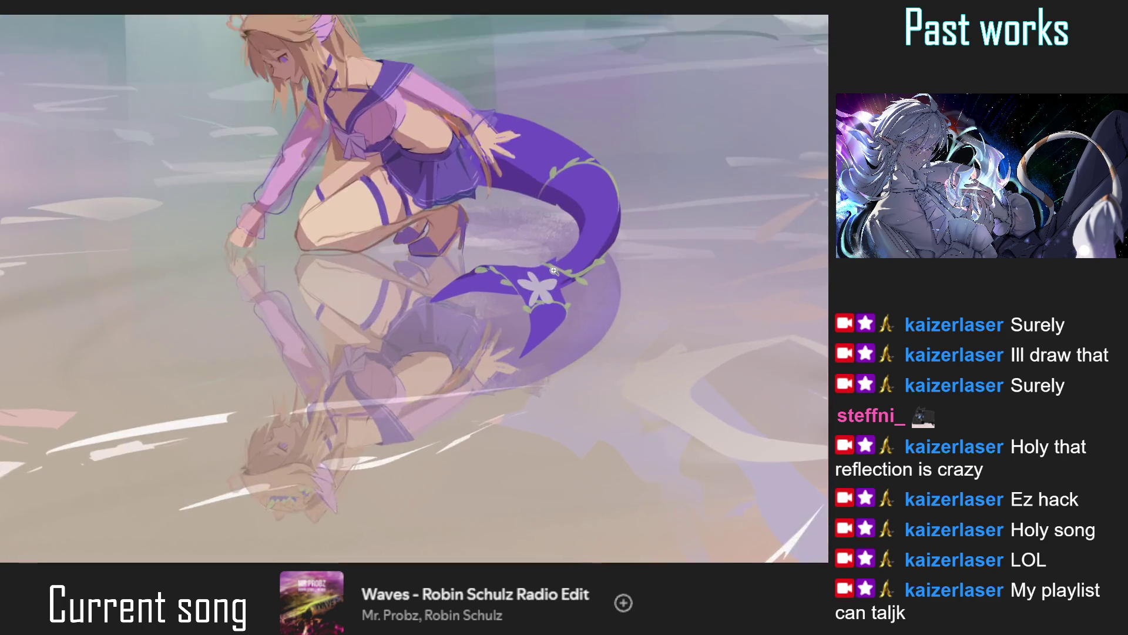
mouse_move(515, 297)
mouse_down()
mouse_move(499, 268)
mouse_move(500, 342)
mouse_move(504, 270)
mouse_move(516, 287)
mouse_move(504, 316)
mouse_move(540, 328)
mouse_move(552, 291)
mouse_up()
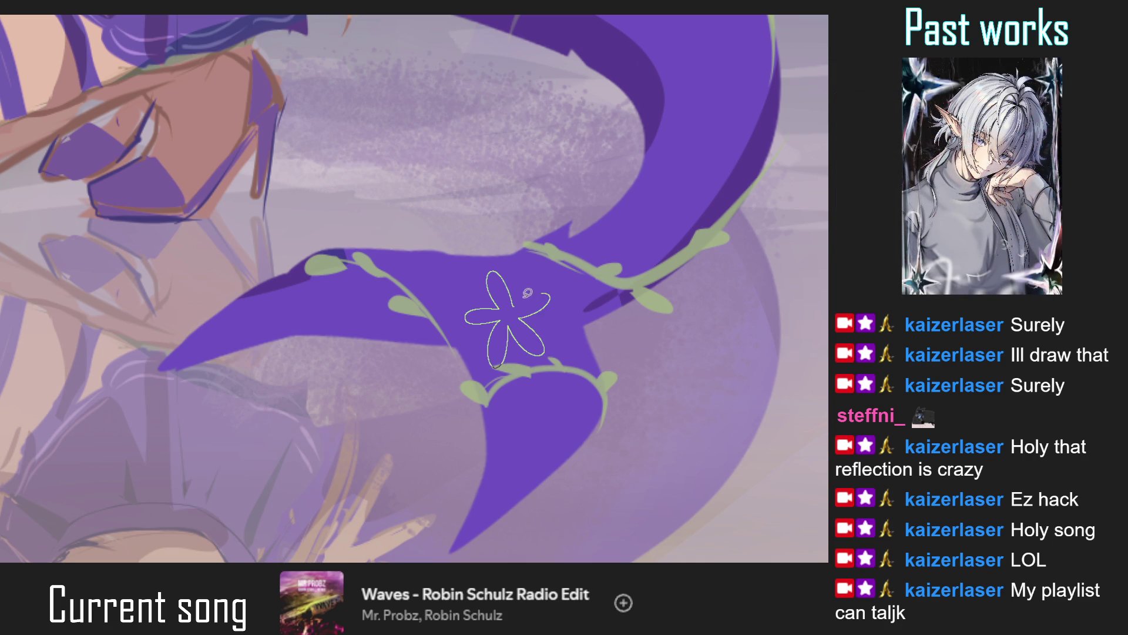
key(ctrl+0)
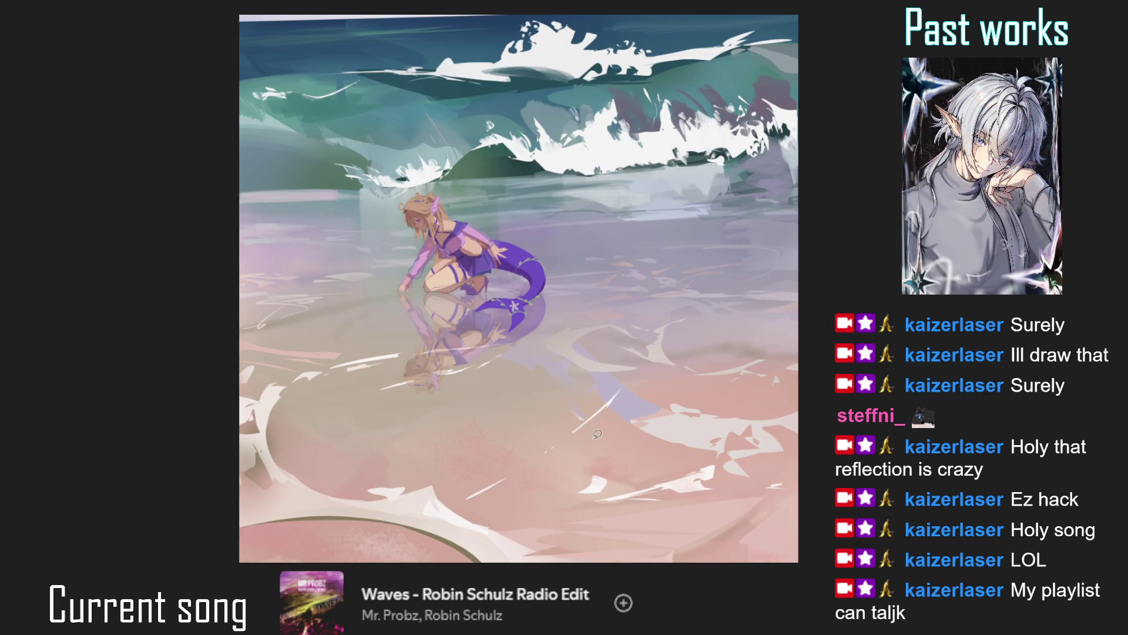
scroll(520, 307, up, 5)
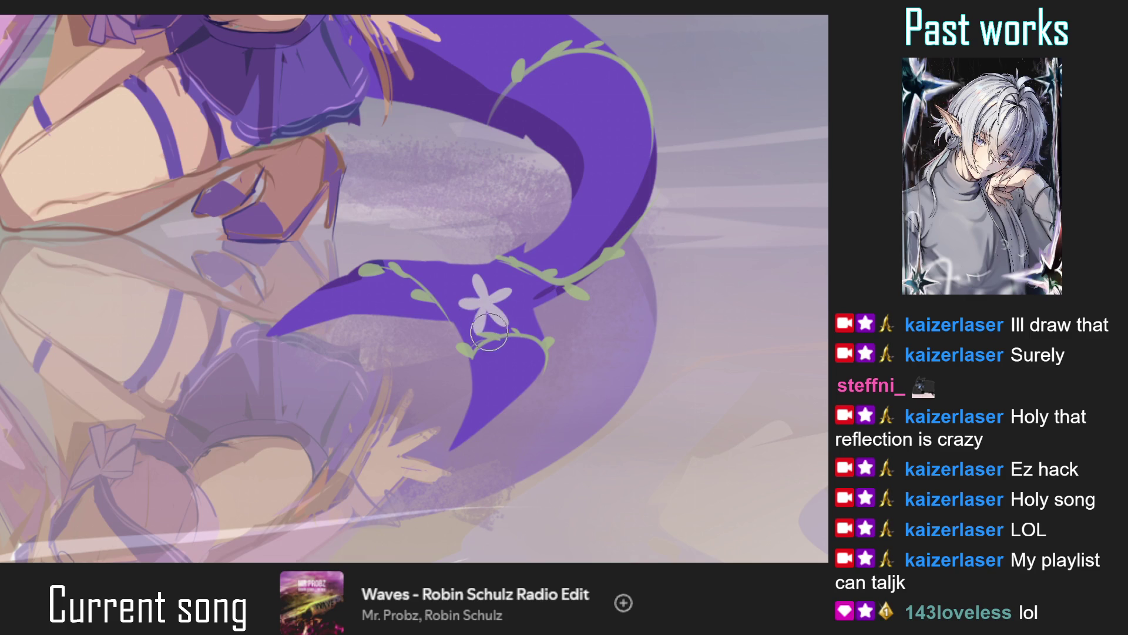
drag(481, 328, 482, 329)
scroll(480, 327, down, 3)
Transform the selected flower into its new position on the tail.
key(ctrl+t)
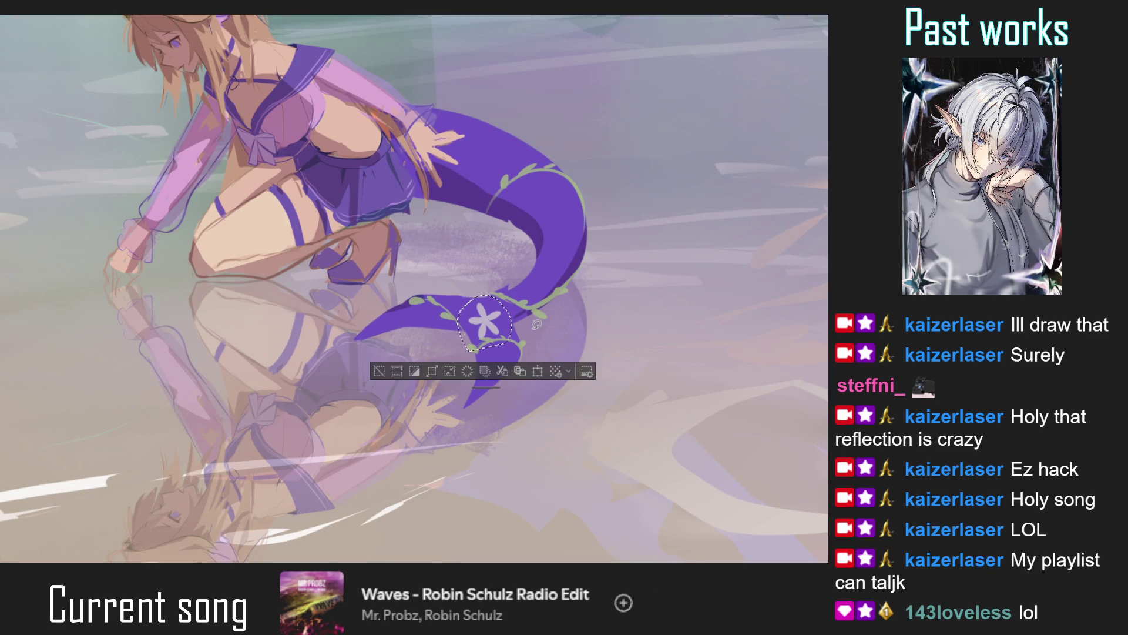
key(Return)
scroll(491, 333, down, 5)
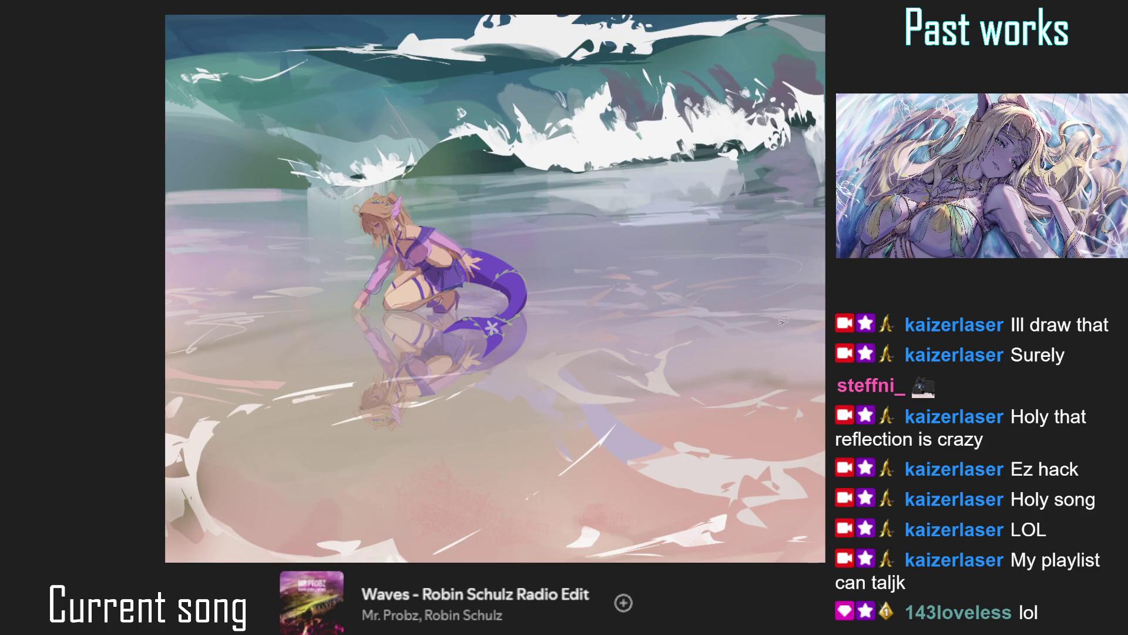
scroll(519, 311, up, 5)
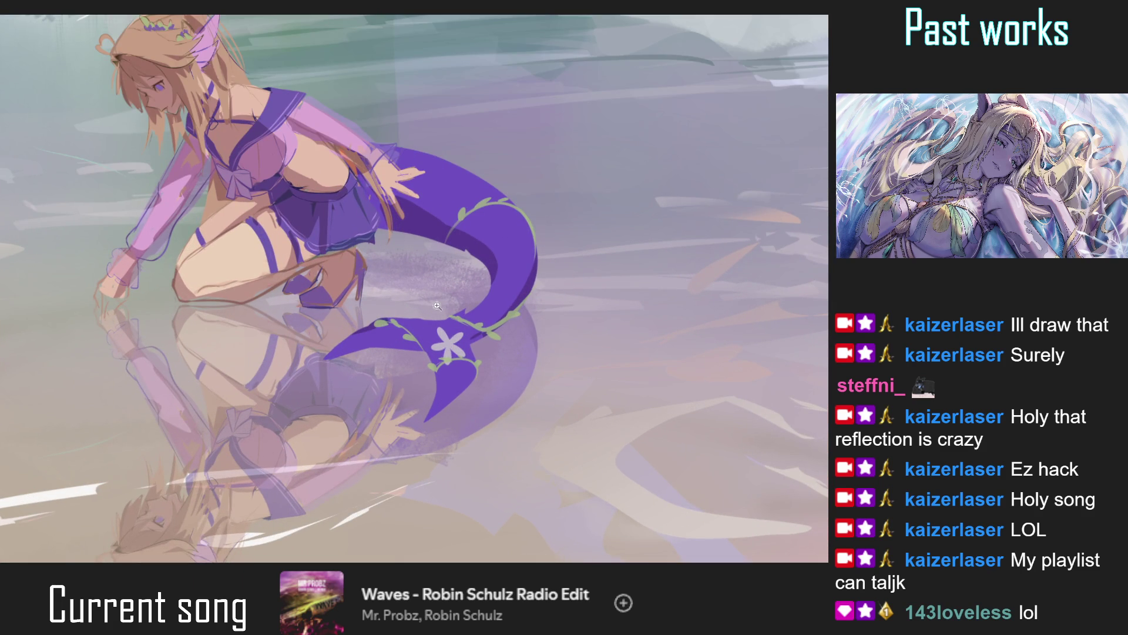
scroll(441, 340, up, 5)
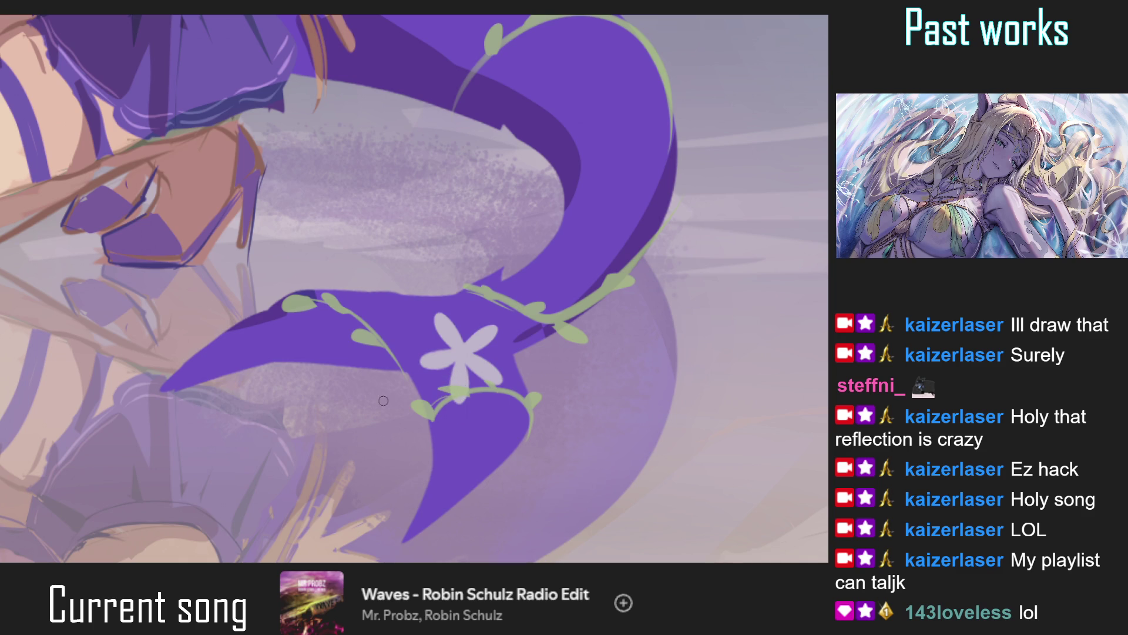
Add a dark purple touch-up beside the flower and dark marks on its petals.
mouse_move(451, 360)
mouse_down()
mouse_move(445, 387)
mouse_move(485, 382)
mouse_up()
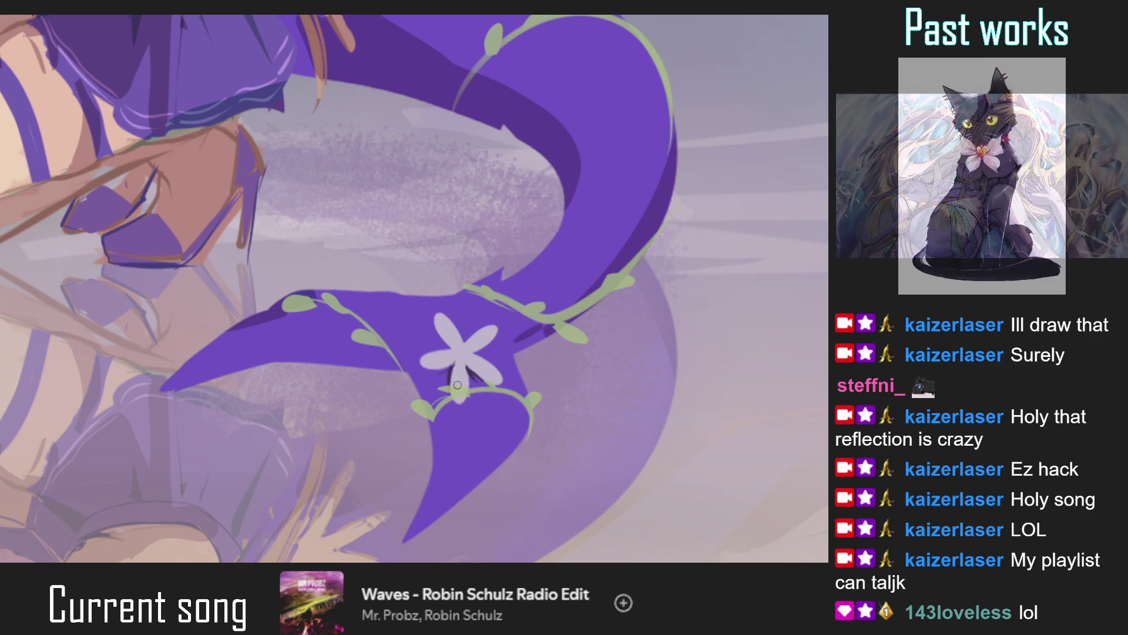
mouse_move(446, 327)
mouse_down()
mouse_move(453, 338)
mouse_move(485, 336)
mouse_up()
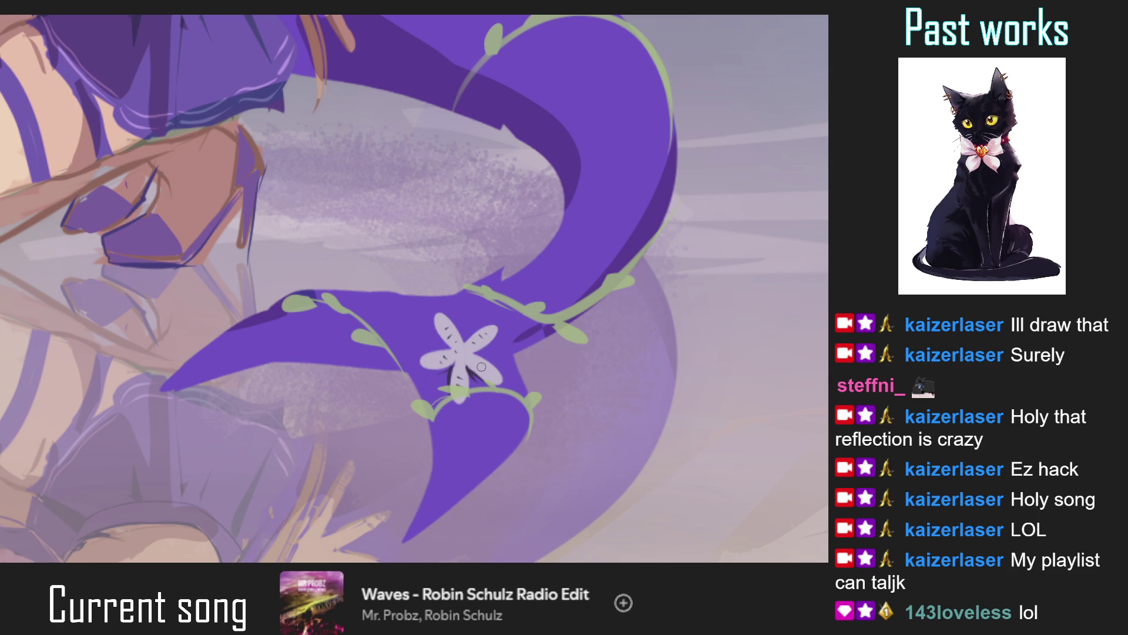
key(ctrl+0)
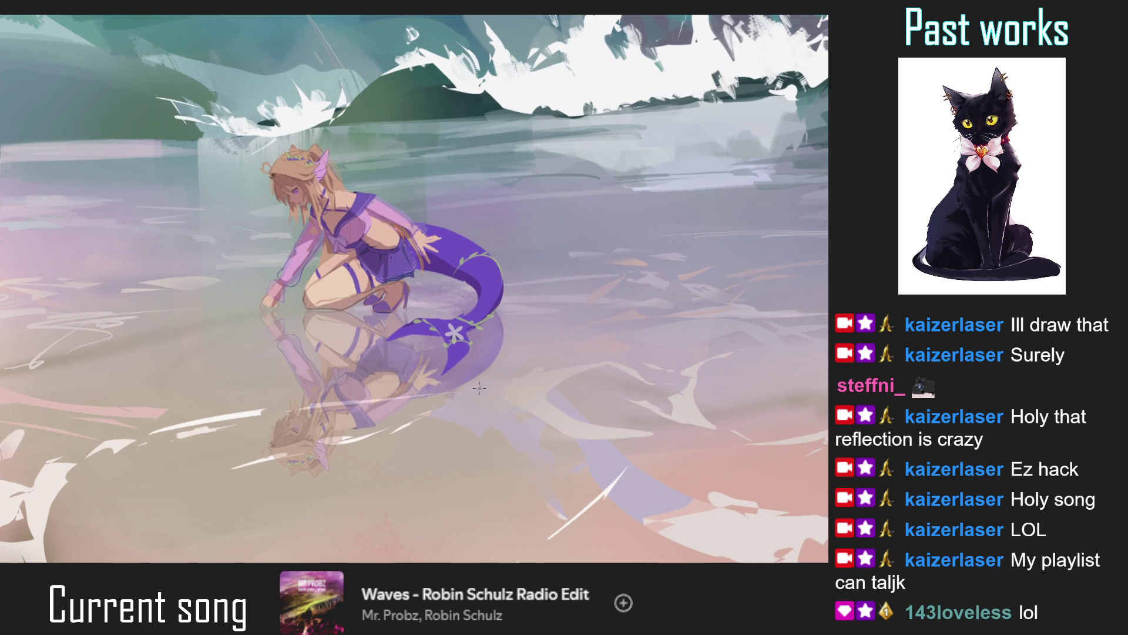
Paint a curved stroke and a short light streak on the shallow water.
key(ctrl+0)
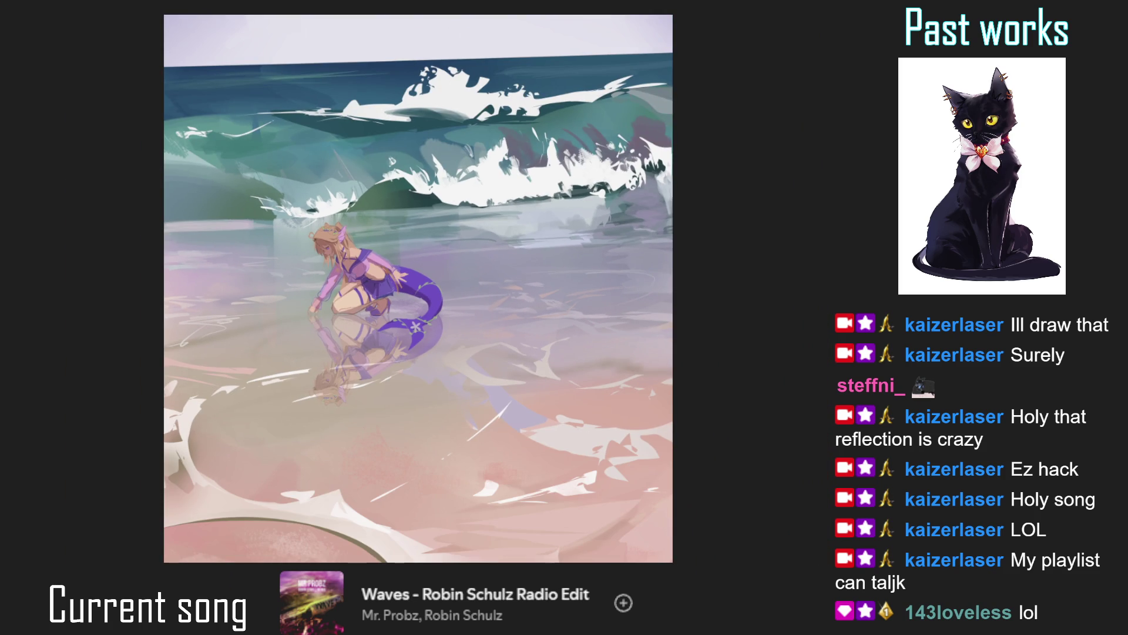
key(ctrl+0)
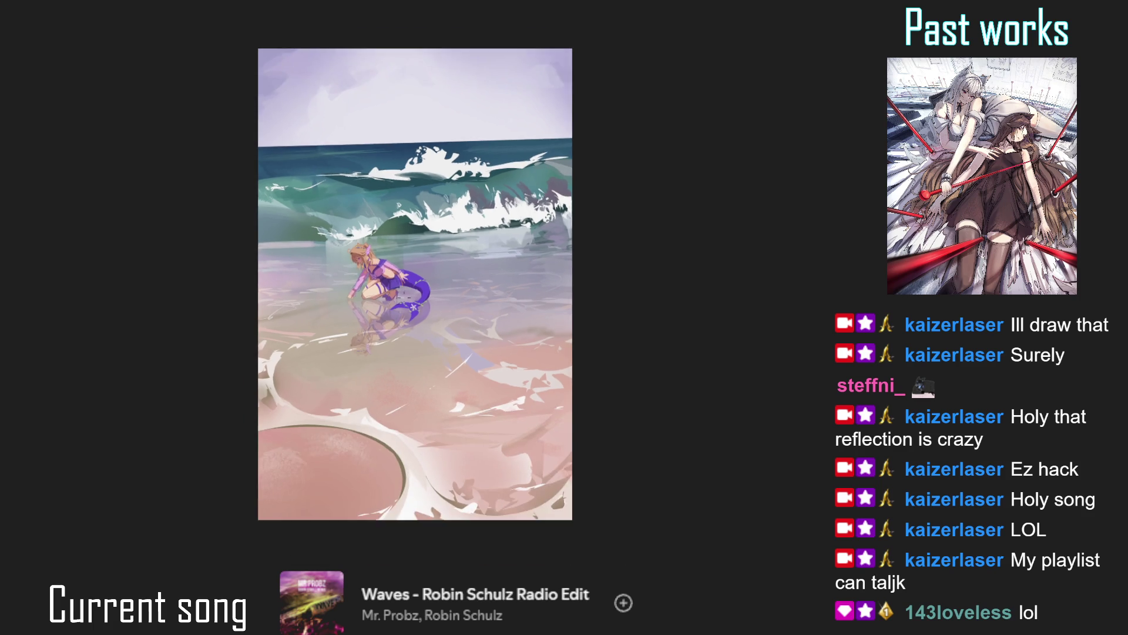
scroll(411, 438, down, 2)
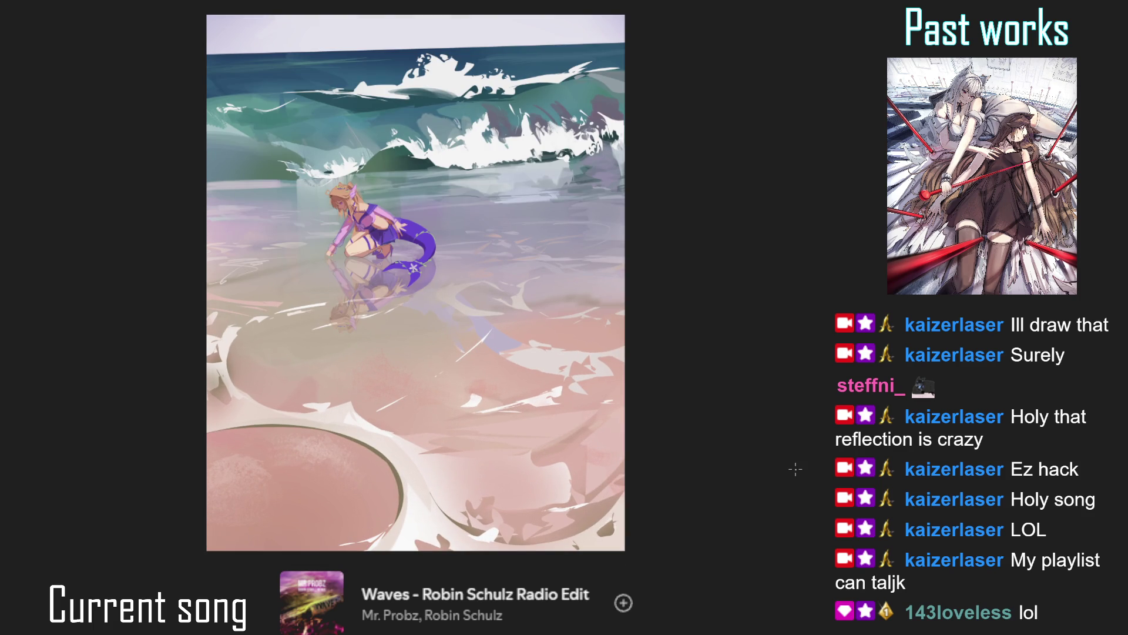
mouse_move(399, 340)
mouse_down()
mouse_move(396, 272)
mouse_move(369, 303)
mouse_up()
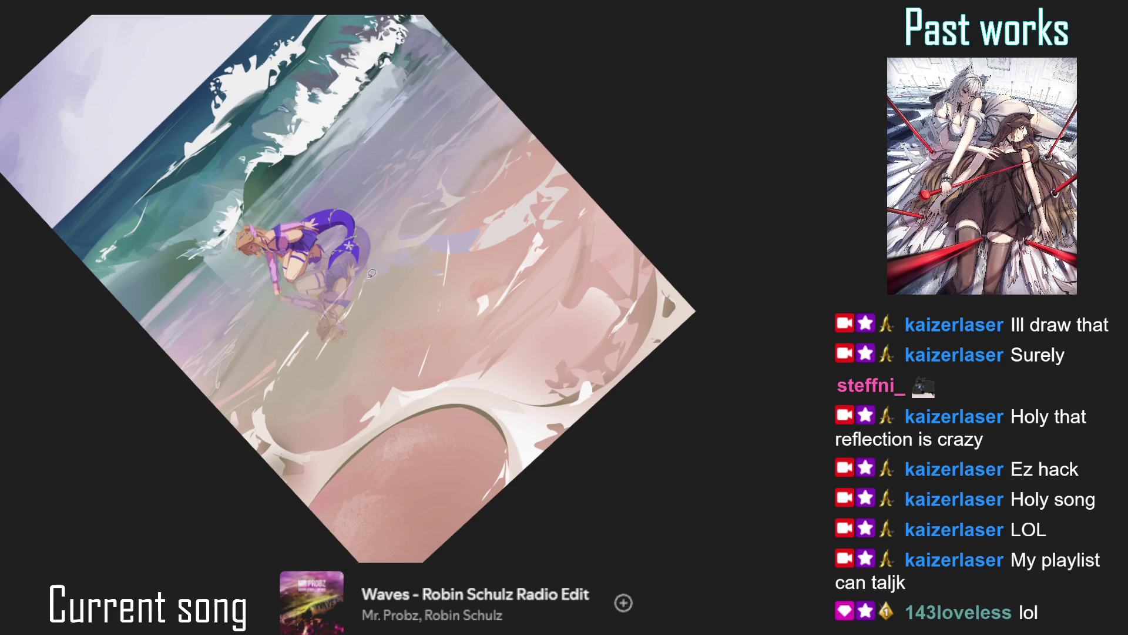
drag(344, 382, 394, 270)
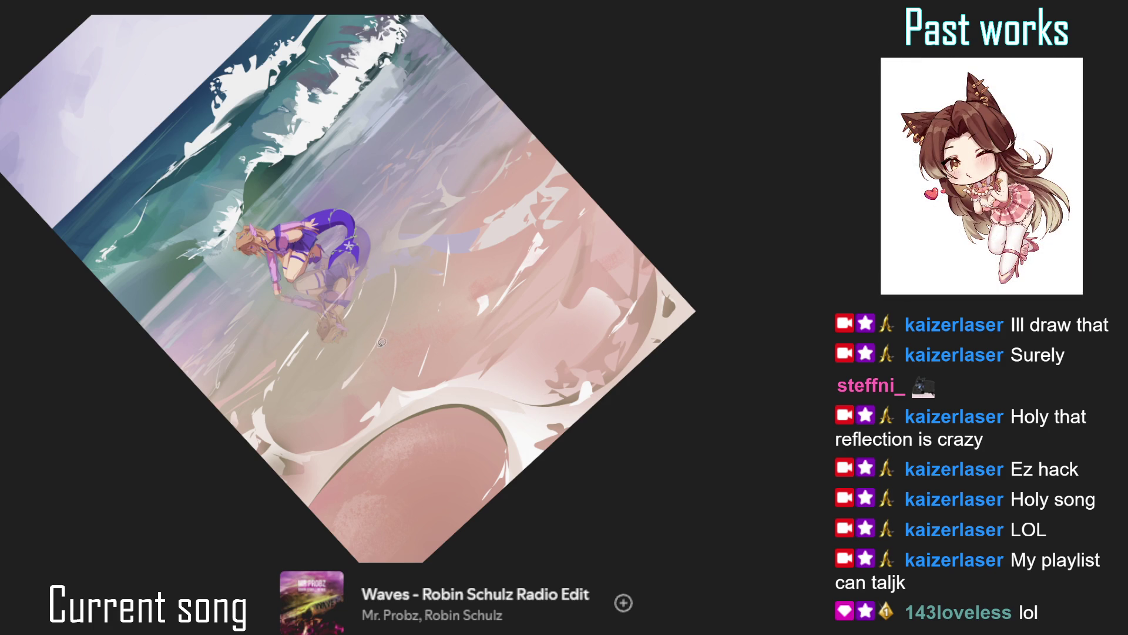
drag(389, 222, 434, 207)
key(ctrl+0)
scroll(500, 219, up, 1)
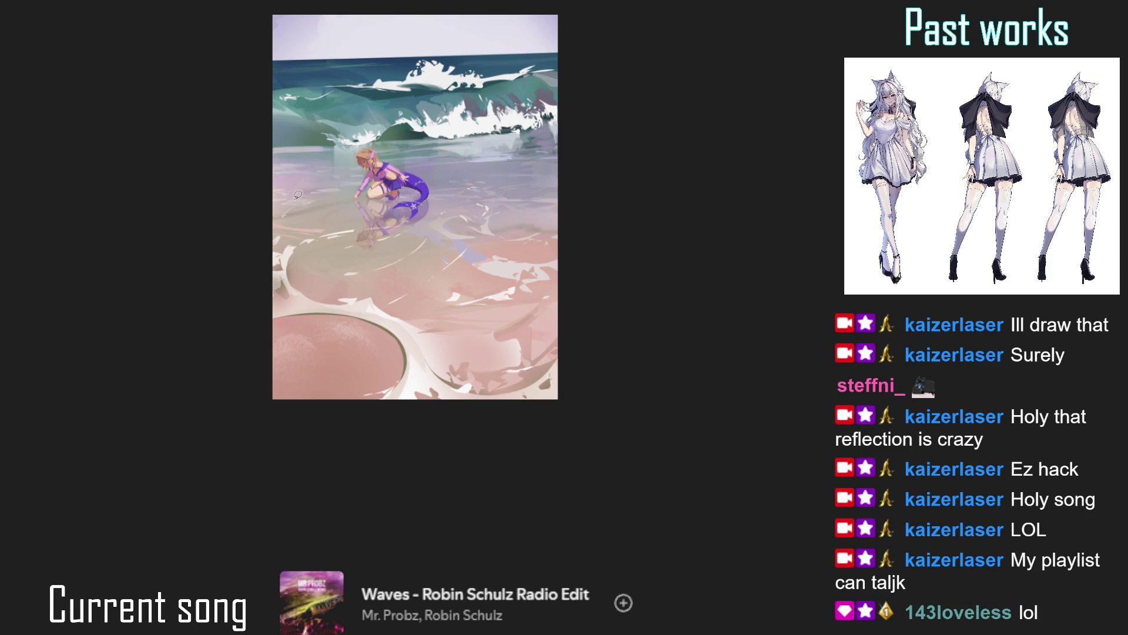
With the canvas tilted, paint a long white streak across the water.
drag(300, 193, 280, 288)
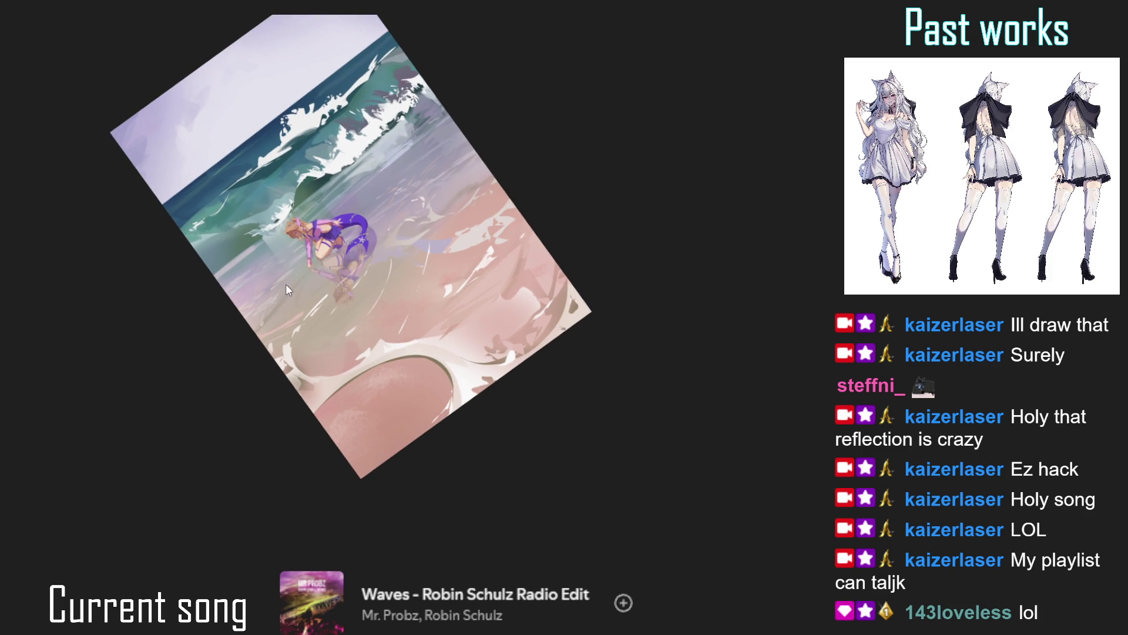
scroll(333, 286, up, 2)
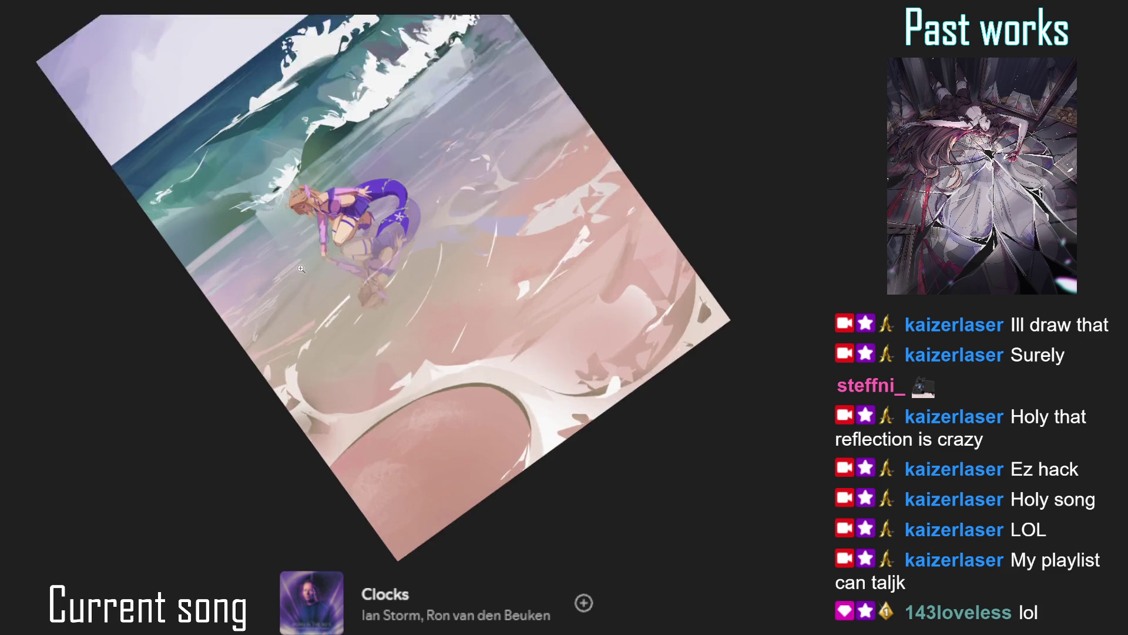
drag(285, 274, 323, 242)
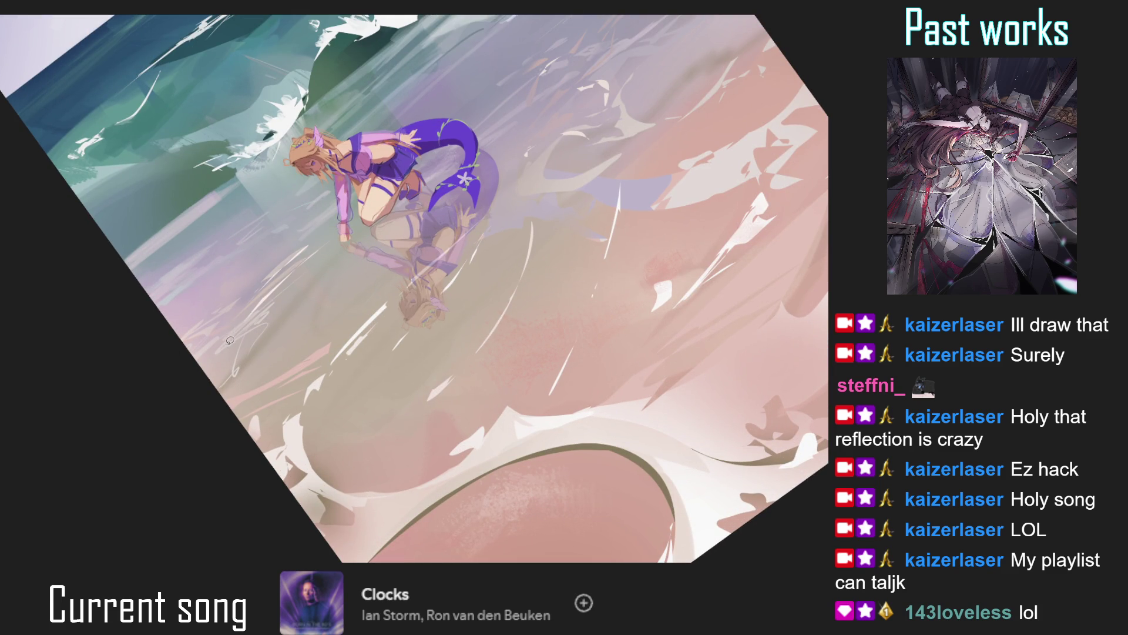
drag(219, 321, 317, 243)
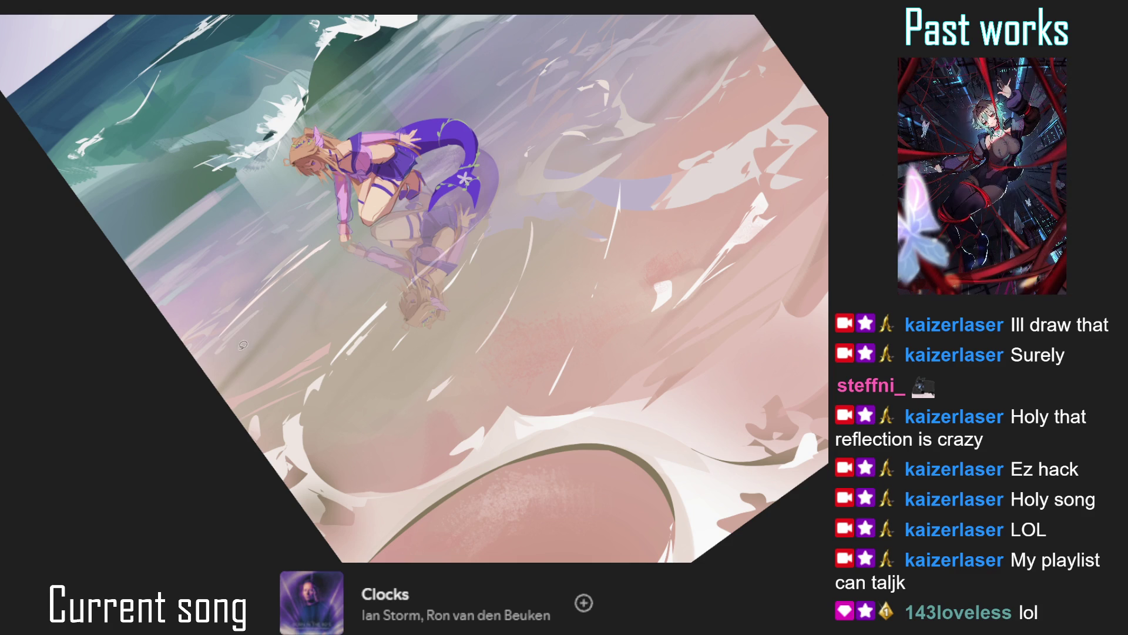
key(ctrl+0)
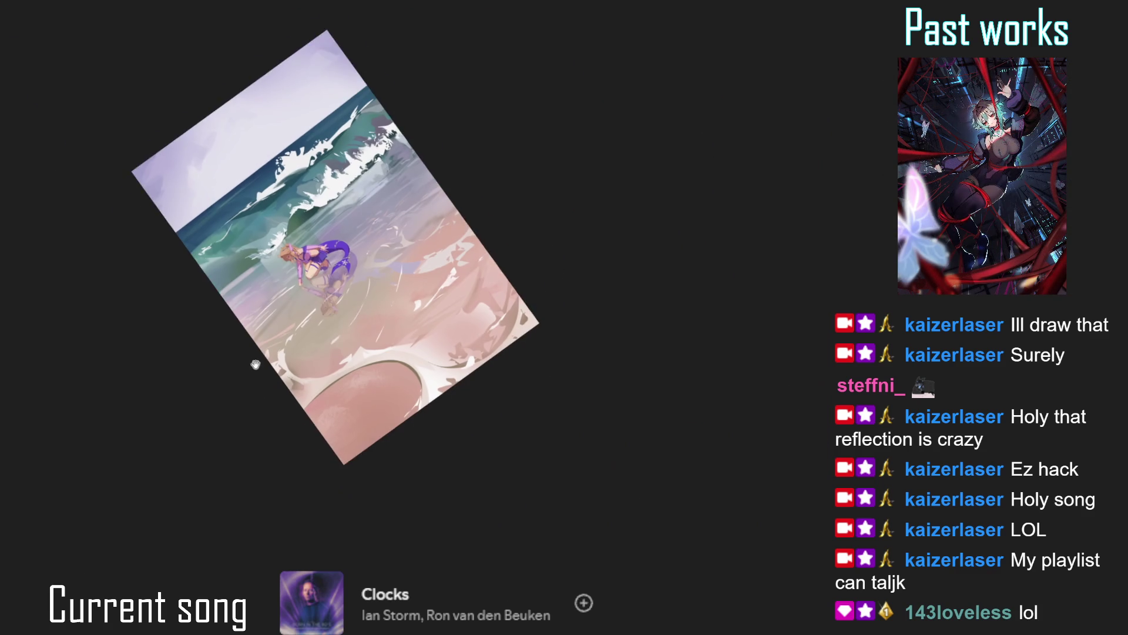
scroll(240, 365, up, 3)
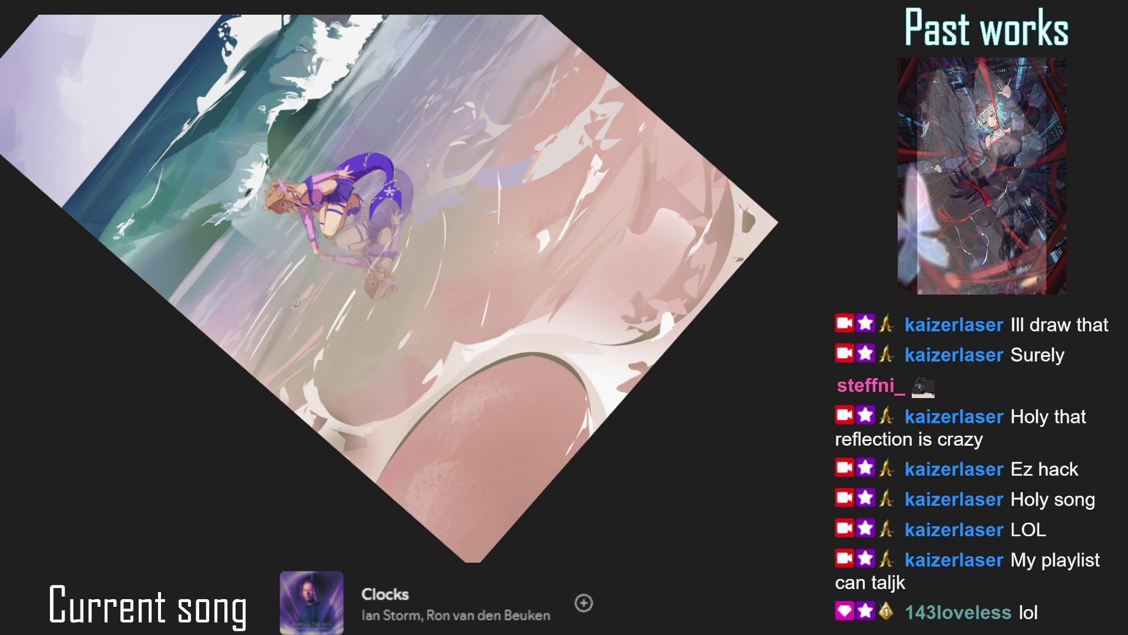
Undo the stray dark mark on the water and select the patch right of the mermaid.
key(ctrl+0)
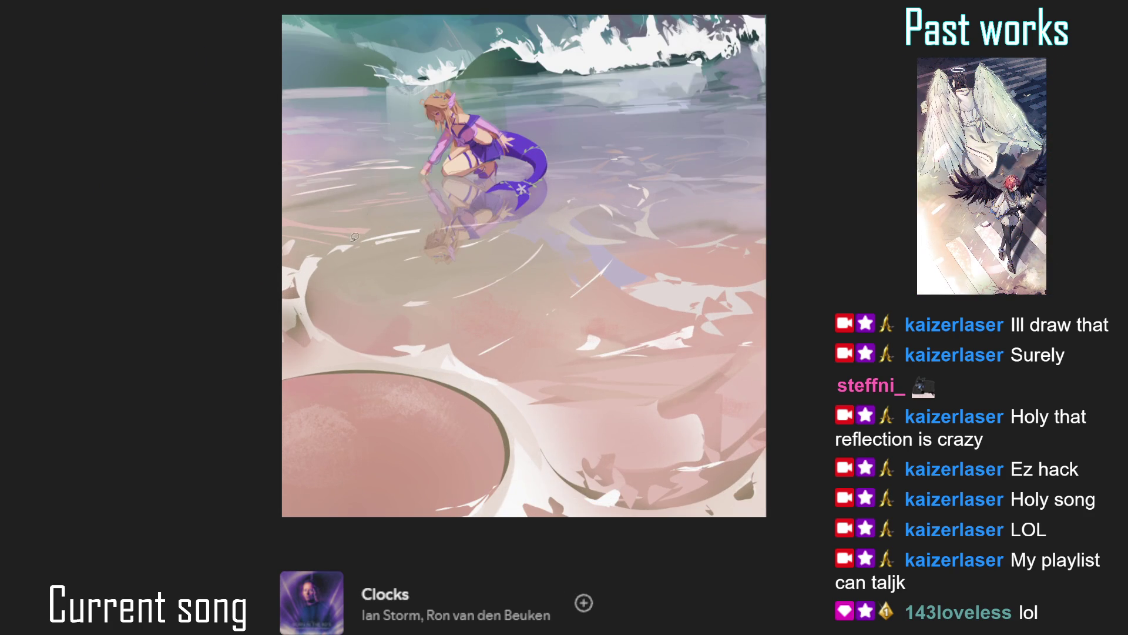
key(ctrl+z)
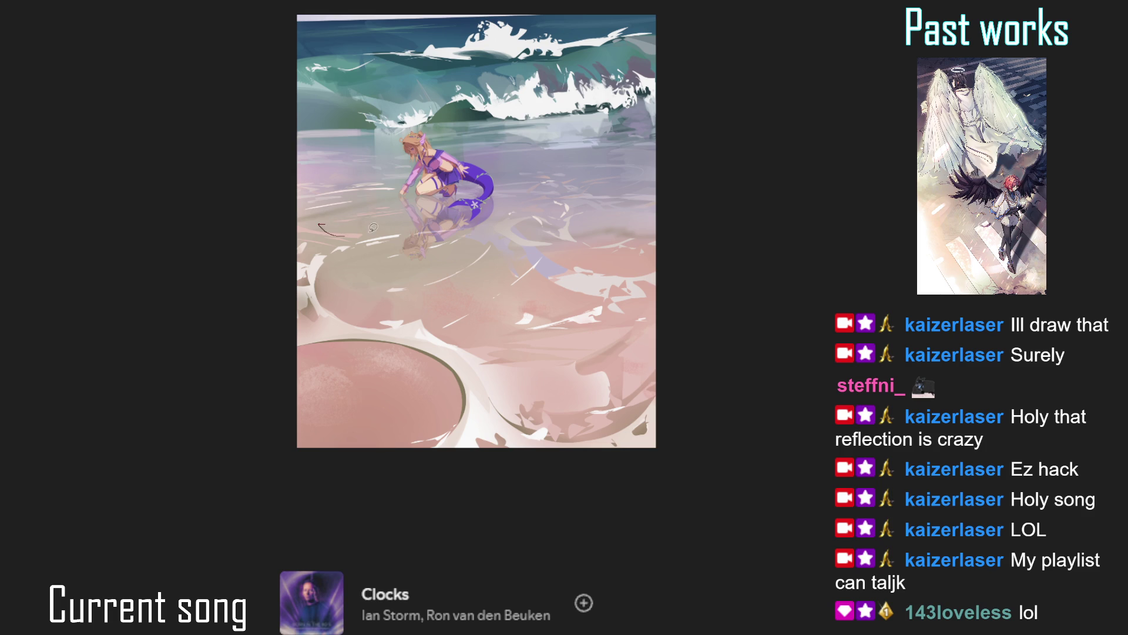
drag(372, 229, 358, 263)
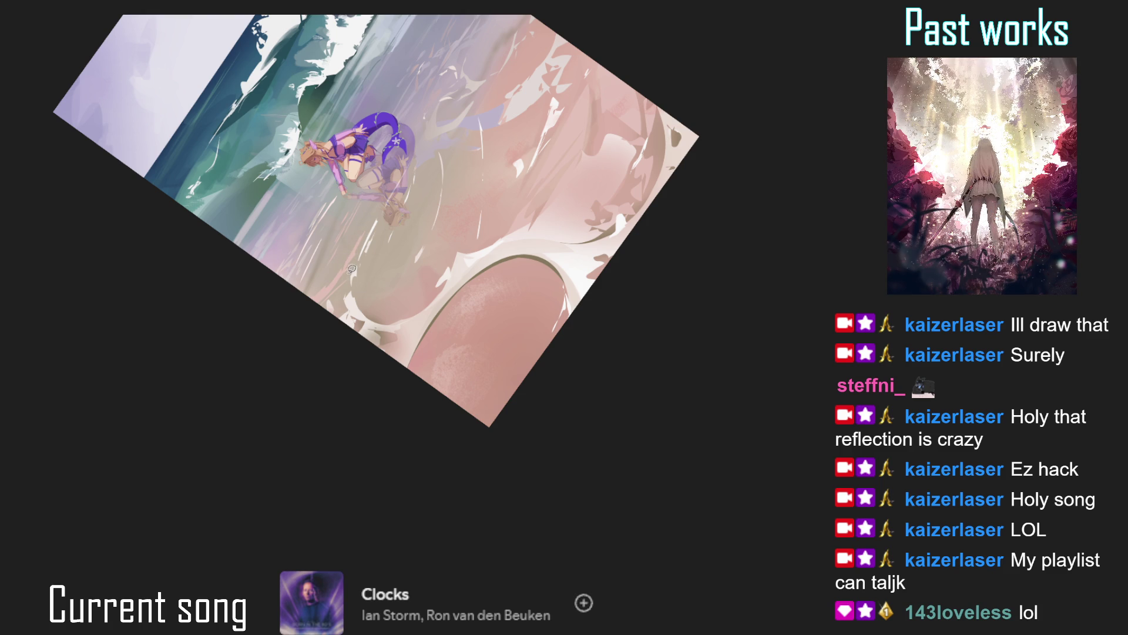
key(ctrl+0)
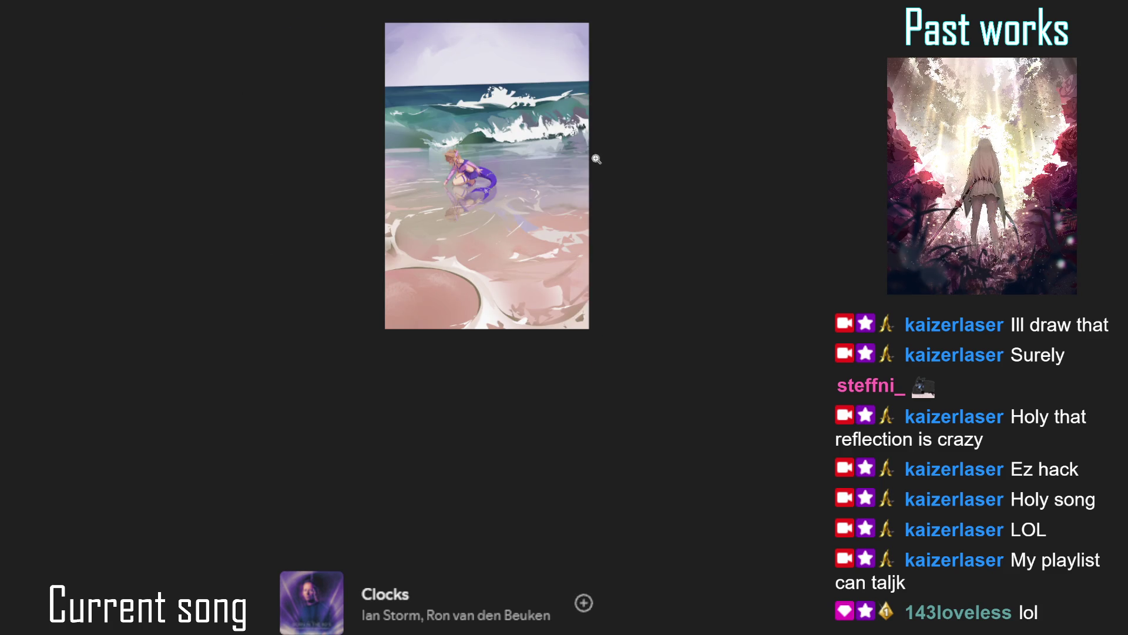
drag(610, 159, 566, 166)
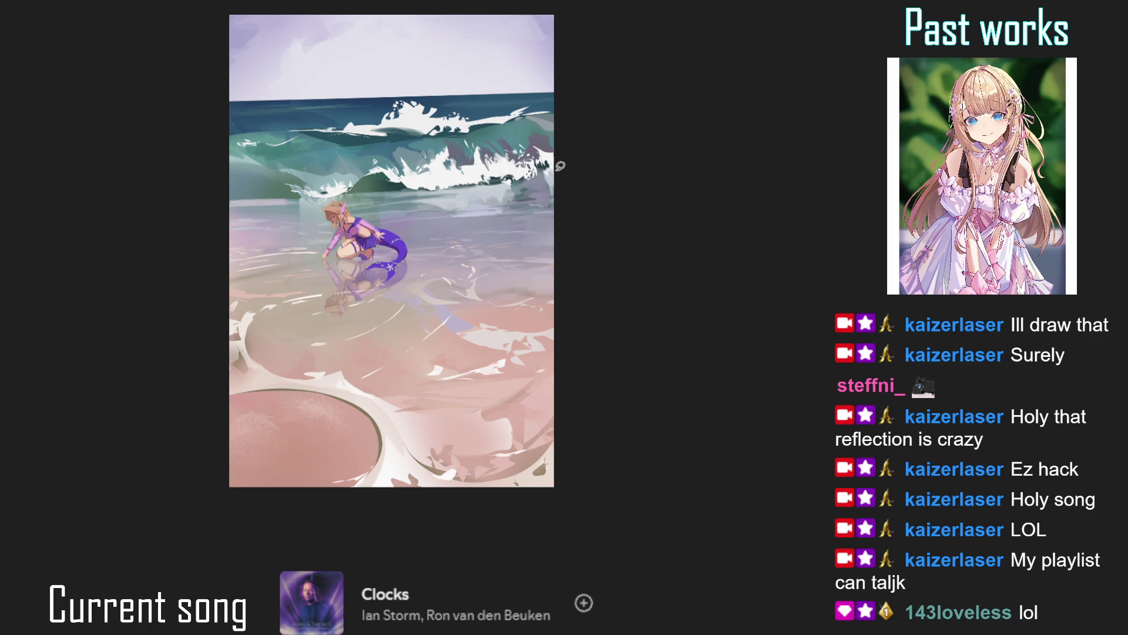
click(523, 216)
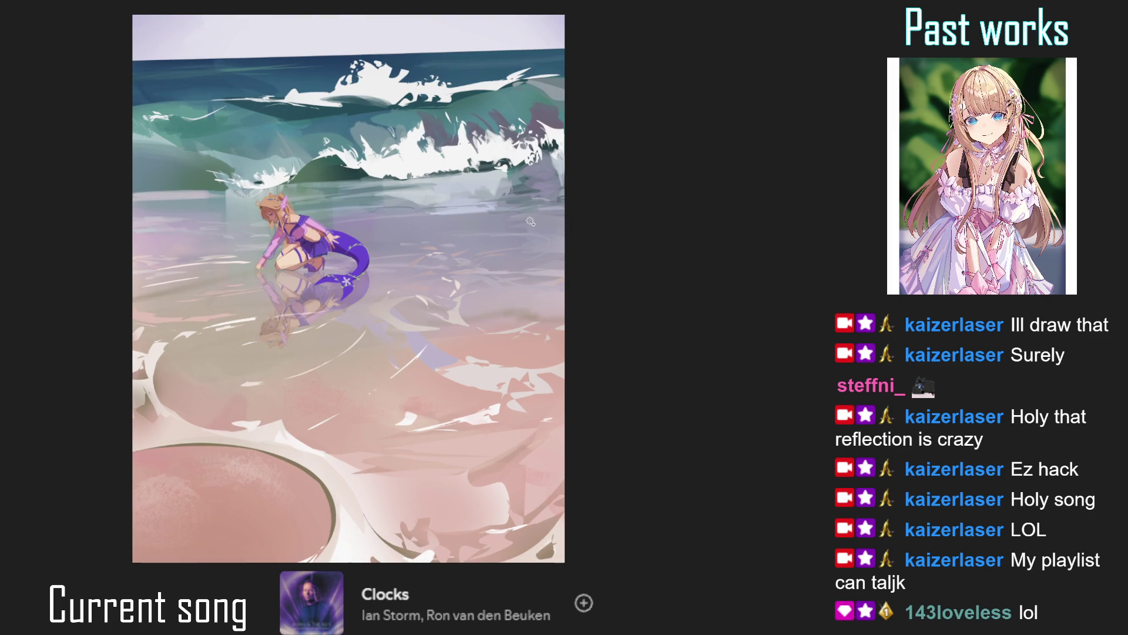
click(526, 263)
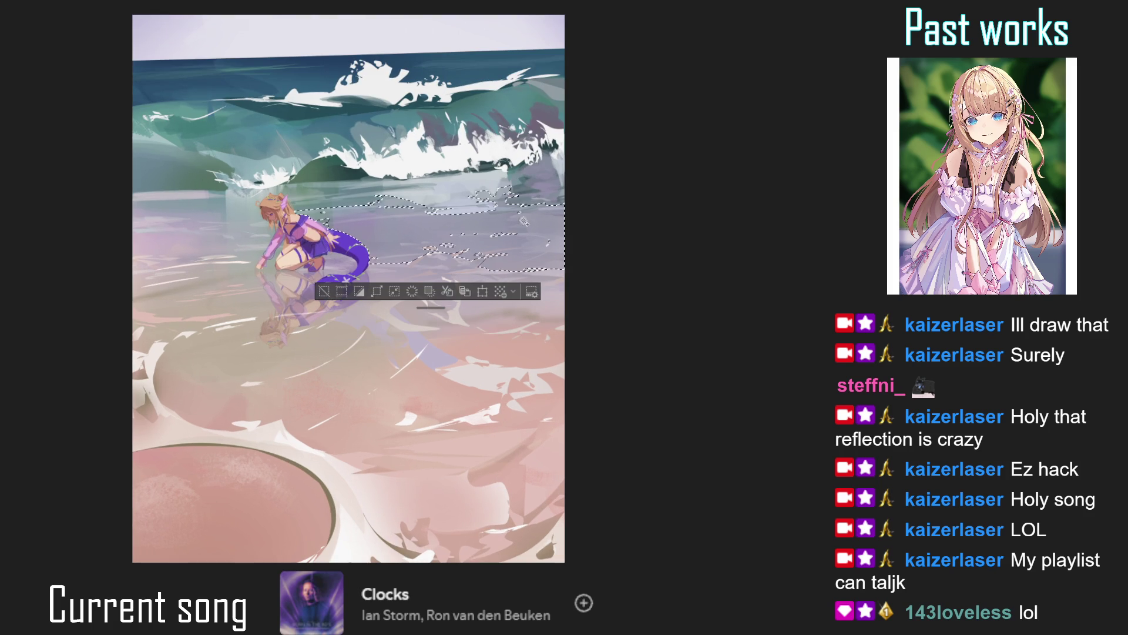
Dab white foam flecks on the water right of the mermaid, below the breaking wave.
key(ctrl+minus)
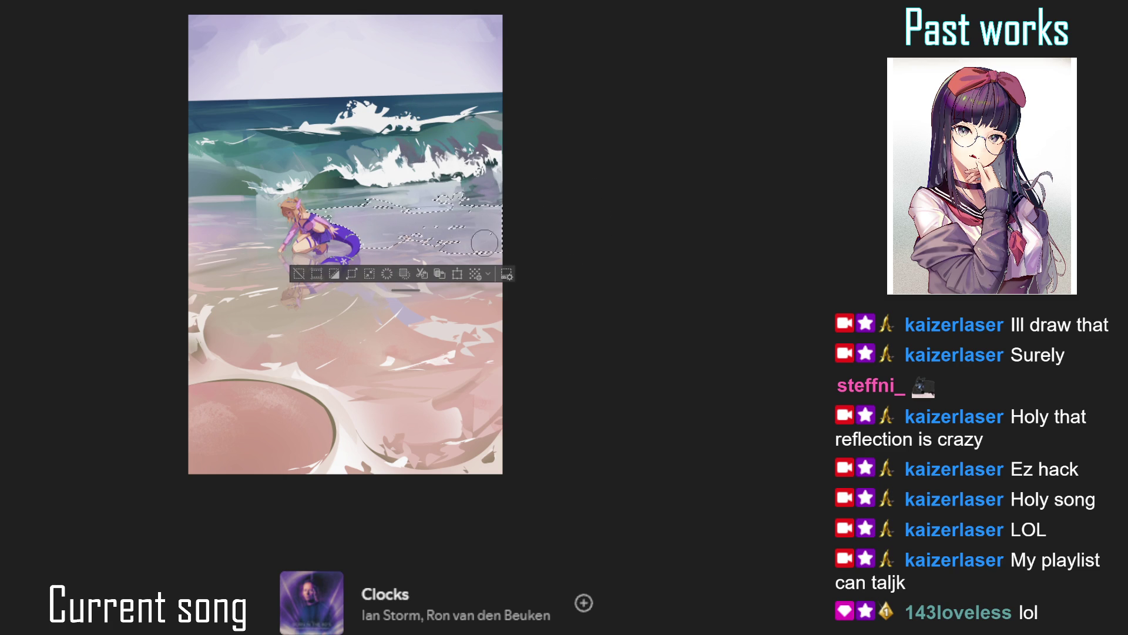
key(ctrl+d)
drag(457, 413, 367, 358)
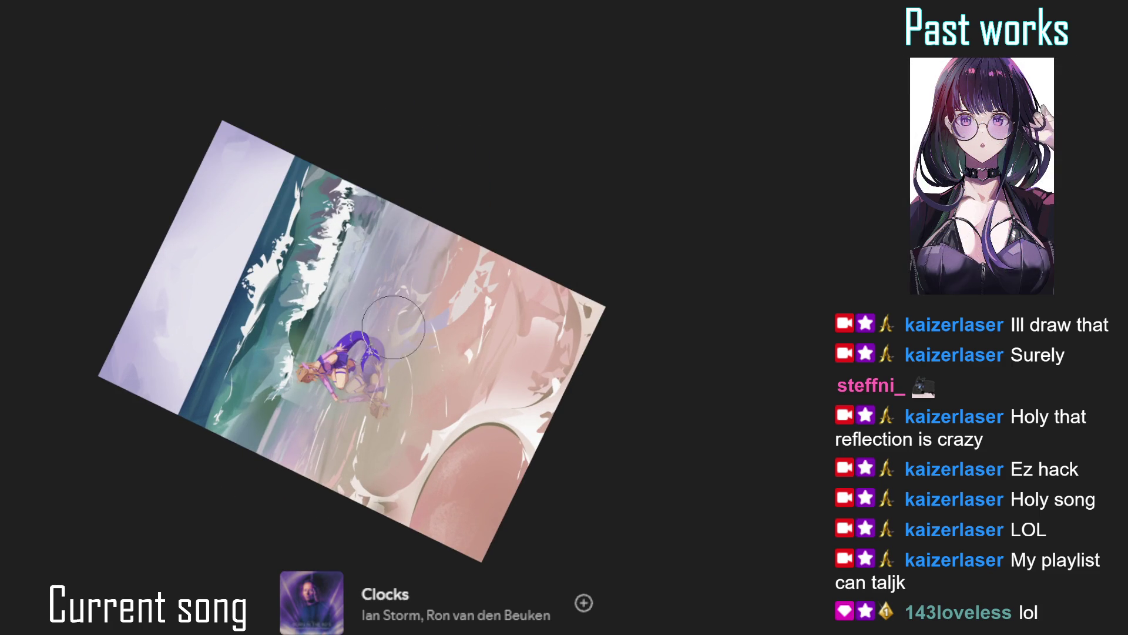
key(ctrl+0)
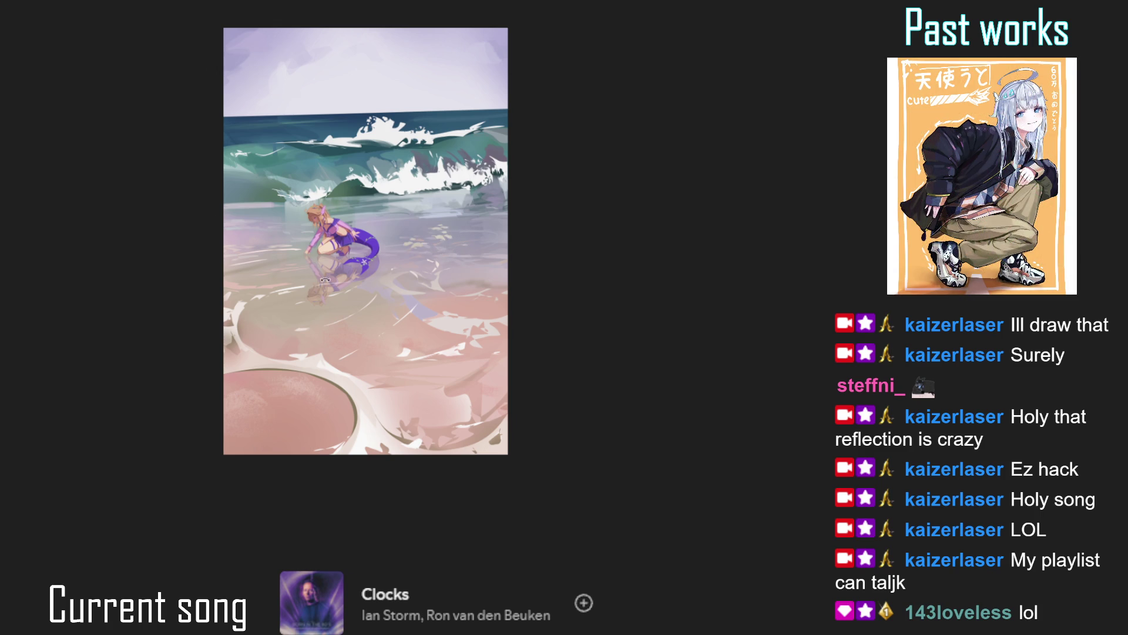
drag(445, 257, 371, 284)
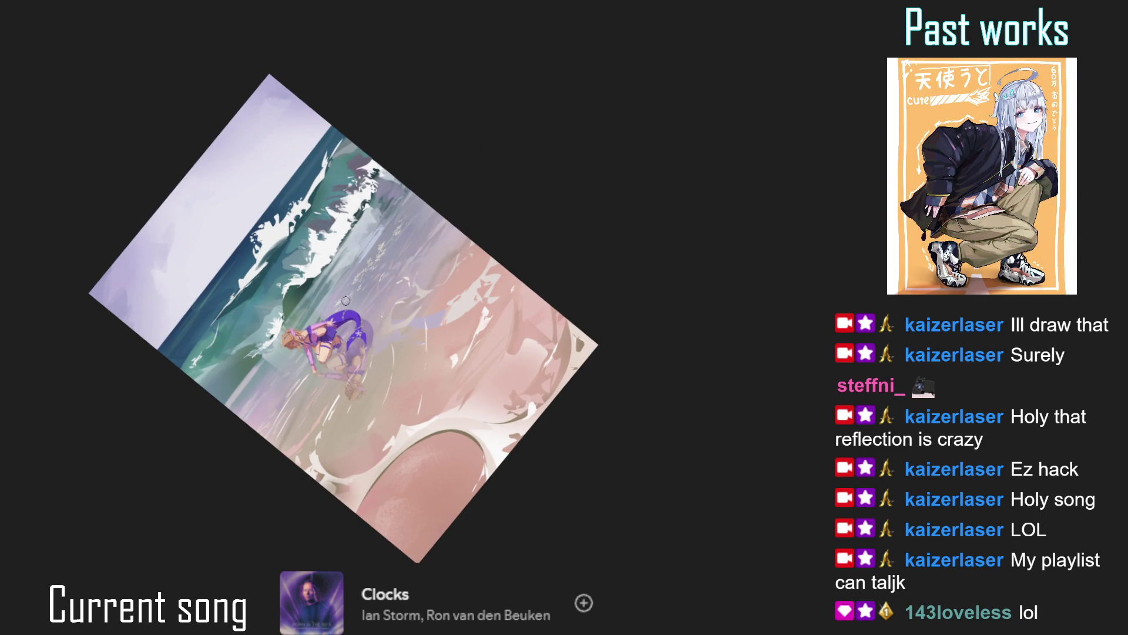
drag(418, 197, 370, 270)
drag(432, 183, 353, 293)
key(ctrl+0)
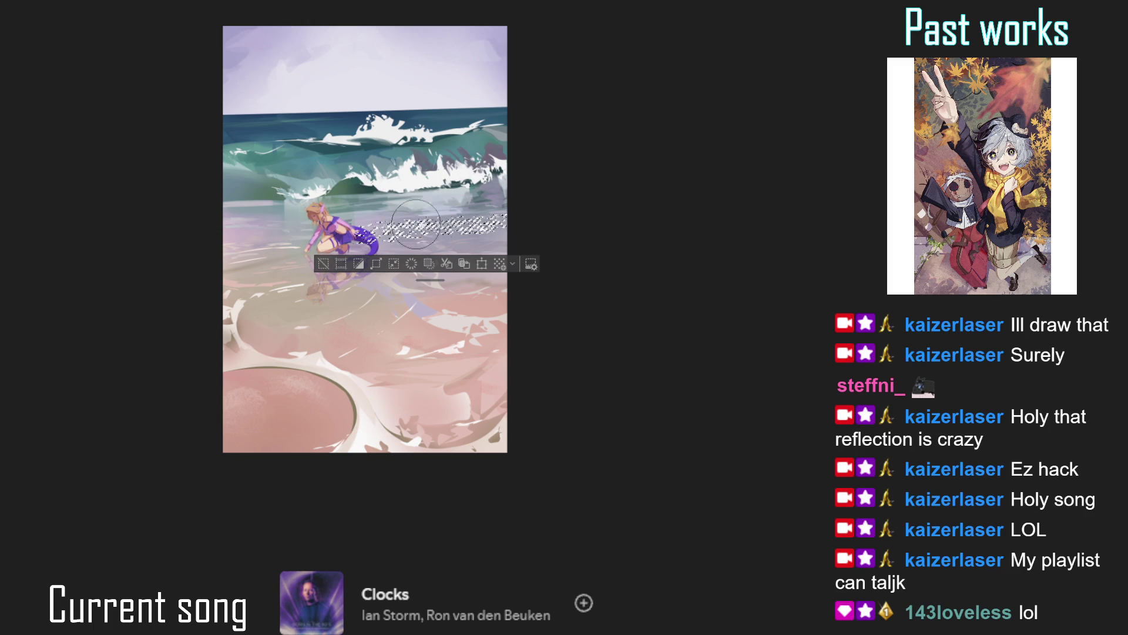
key(ctrl+d)
drag(471, 319, 303, 332)
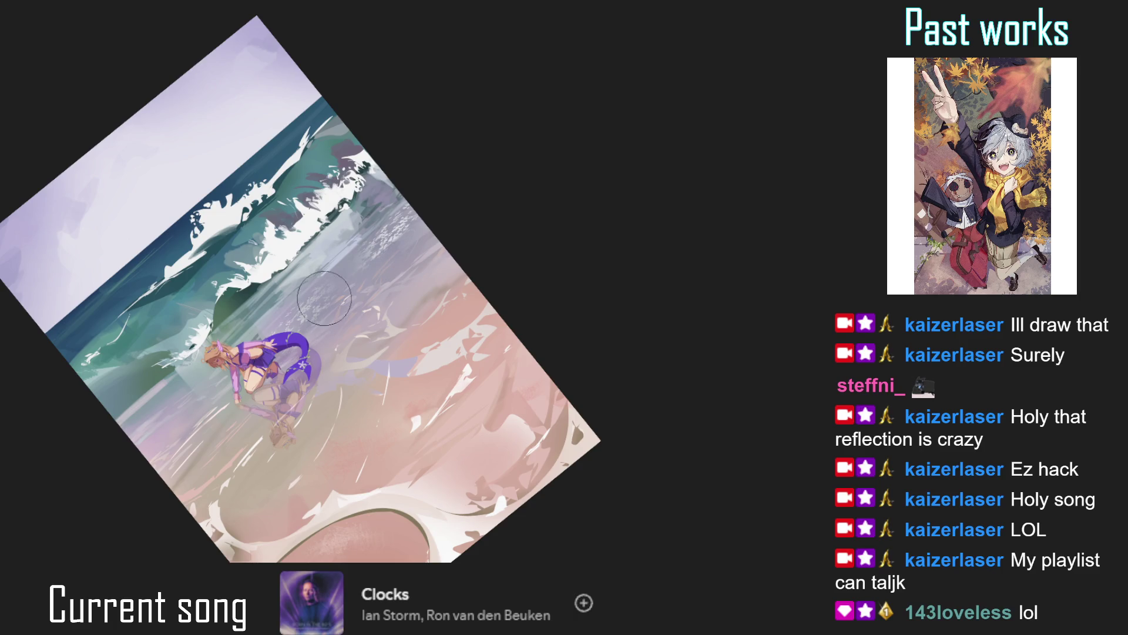
key(ctrl+0)
key(bracketleft)
key(bracketleft)
key(bracketleft)
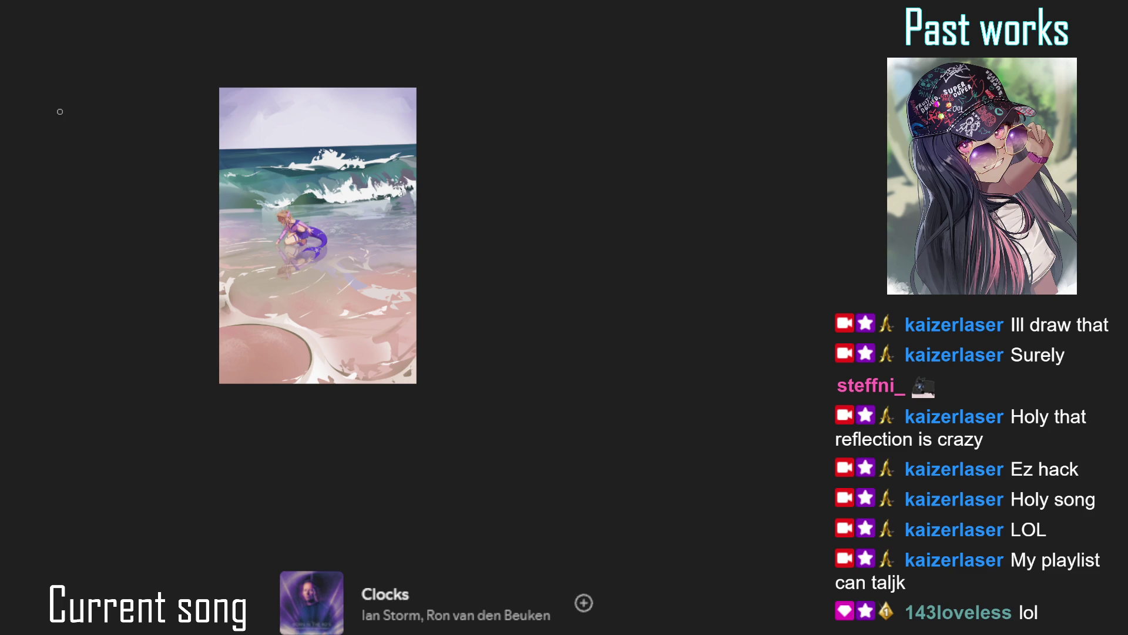
Zoom in and scroll around the painting to inspect the foam streak.
scroll(259, 232, up, 1)
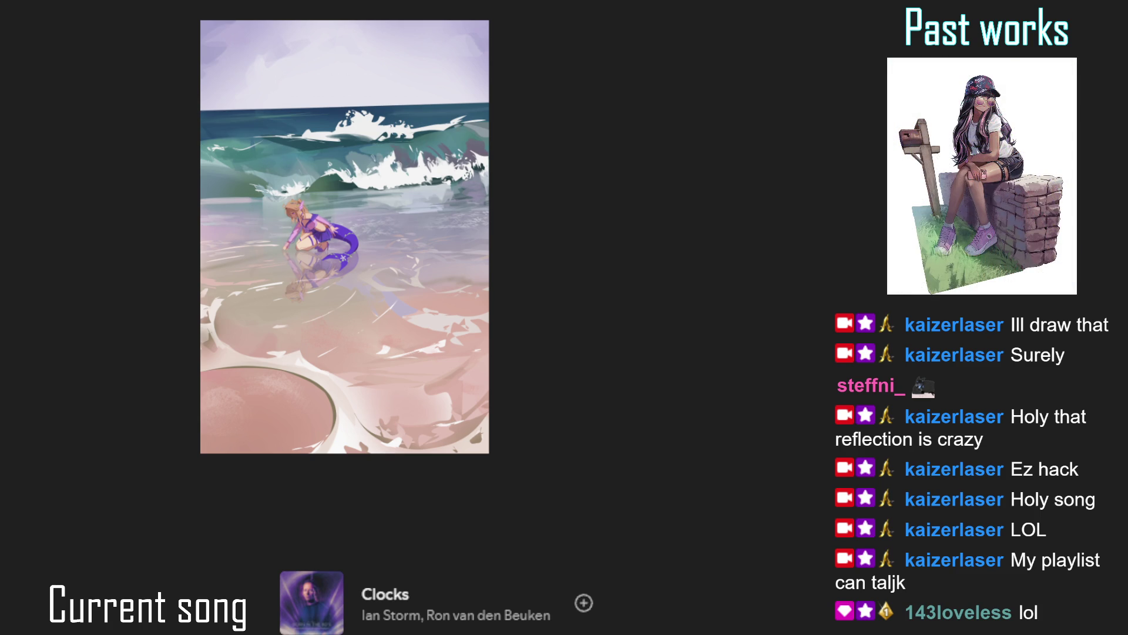
key(ctrl+plus)
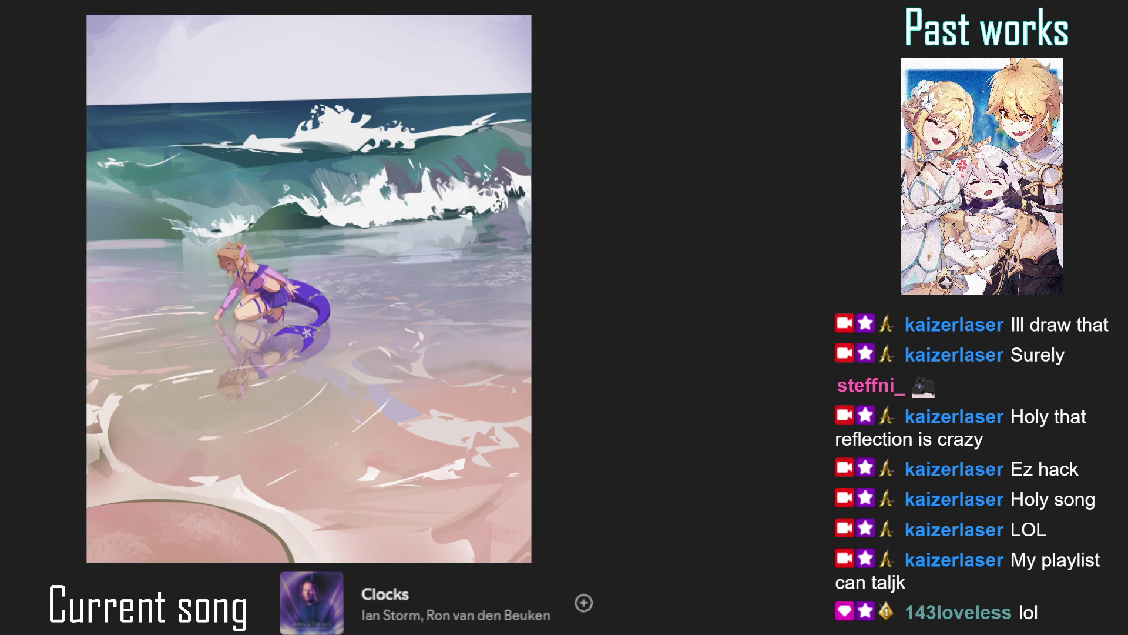
key(ctrl+minus)
key(ctrl+plus)
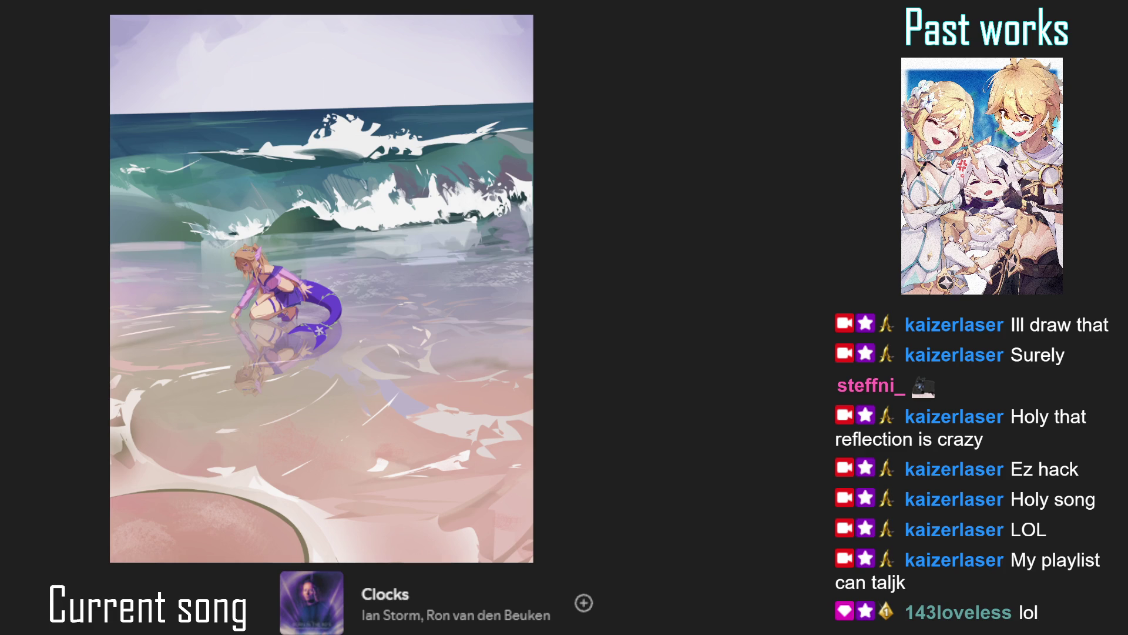
key(ctrl+plus)
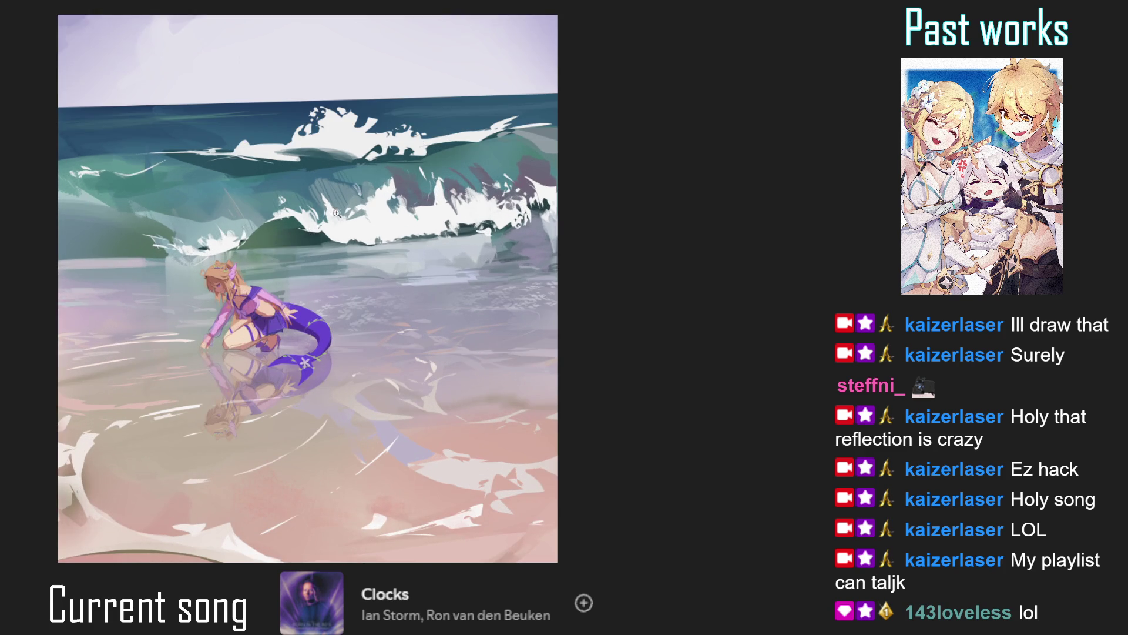
scroll(336, 213, down, 2)
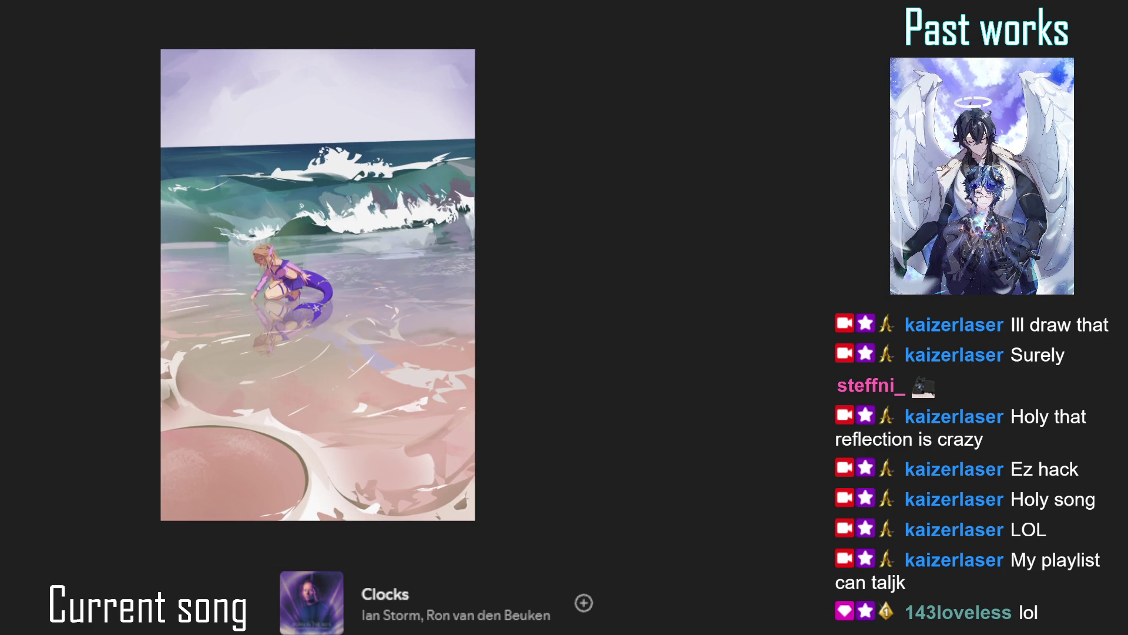
scroll(329, 183, up, 1)
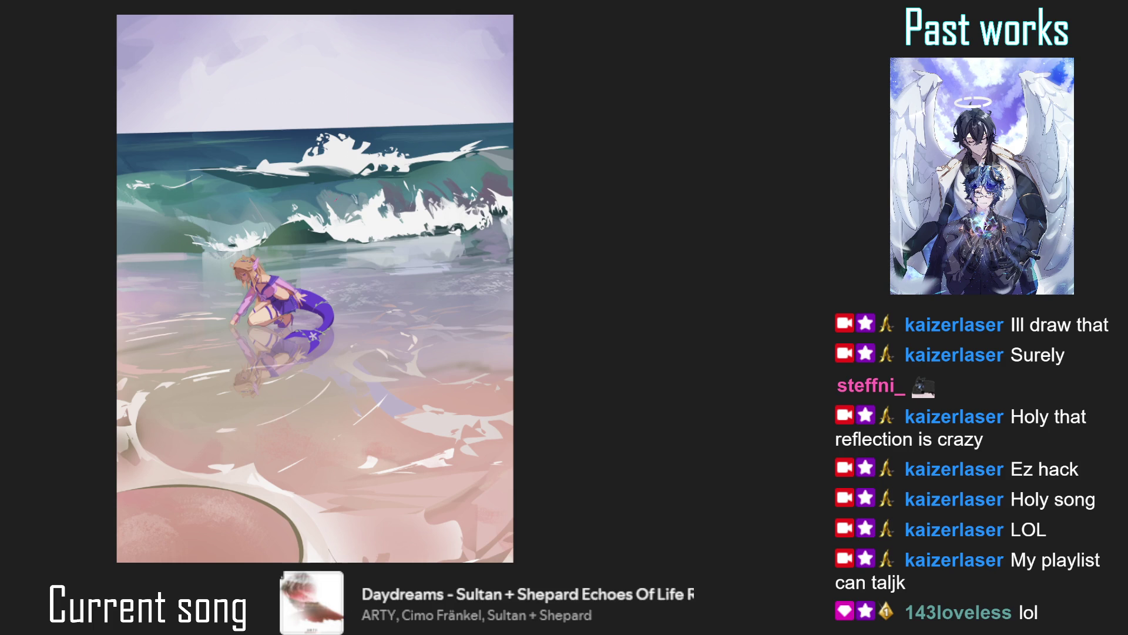
scroll(315, 288, down, 1)
scroll(387, 153, up, 1)
scroll(388, 153, up, 1)
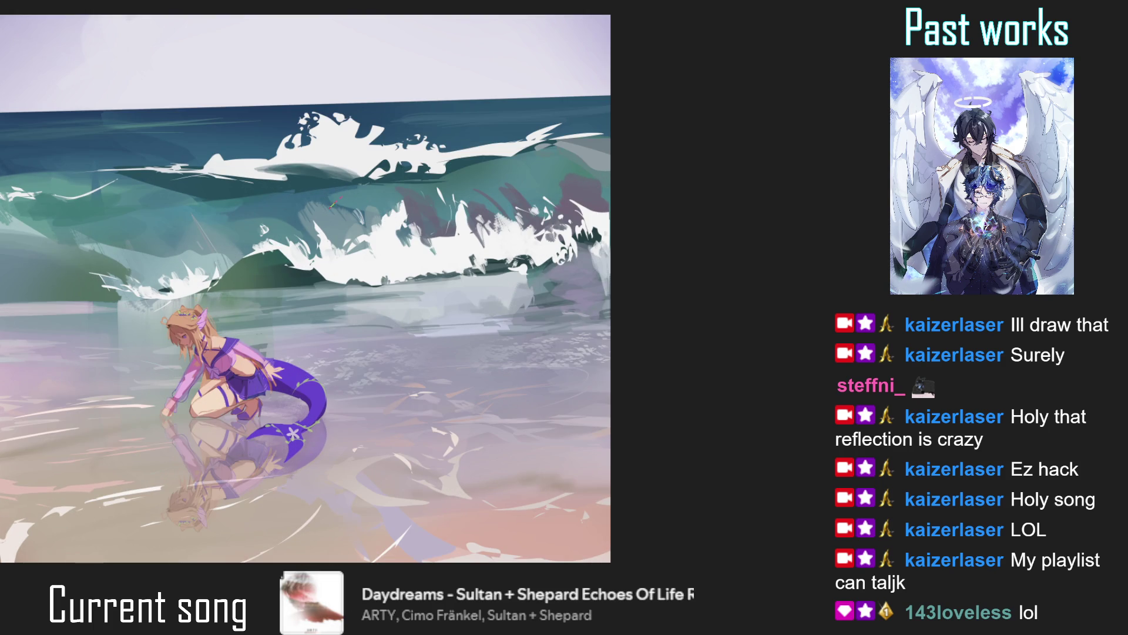
scroll(361, 214, down, 2)
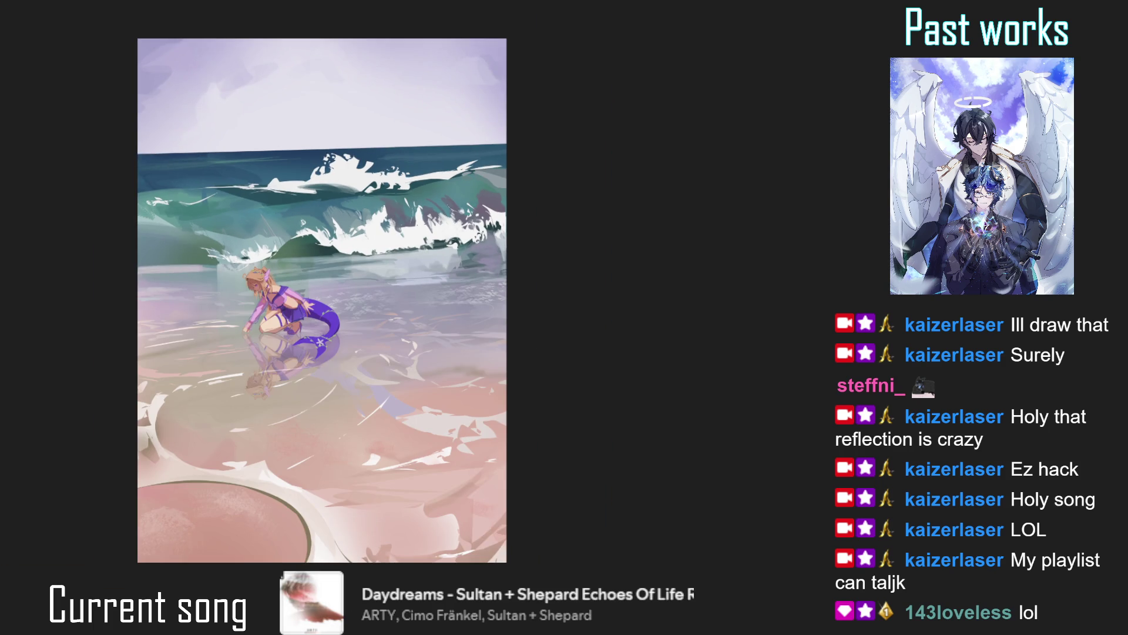
Fit the whole painting in view and select the speckled foam streak right of the mermaid.
drag(322, 300, 389, 303)
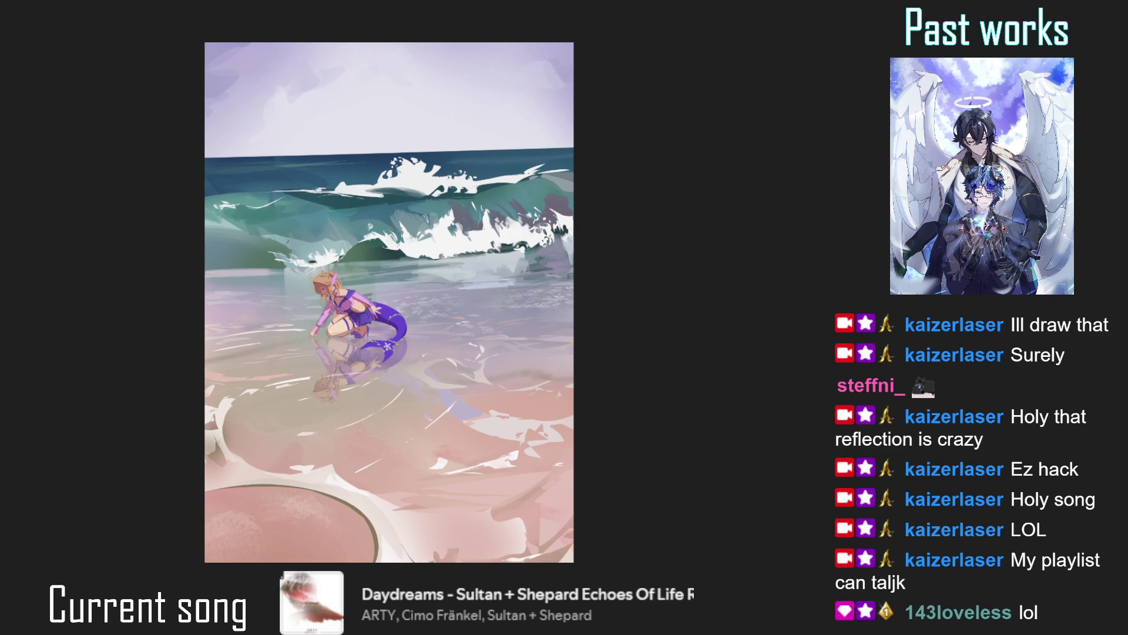
scroll(286, 231, up, 2)
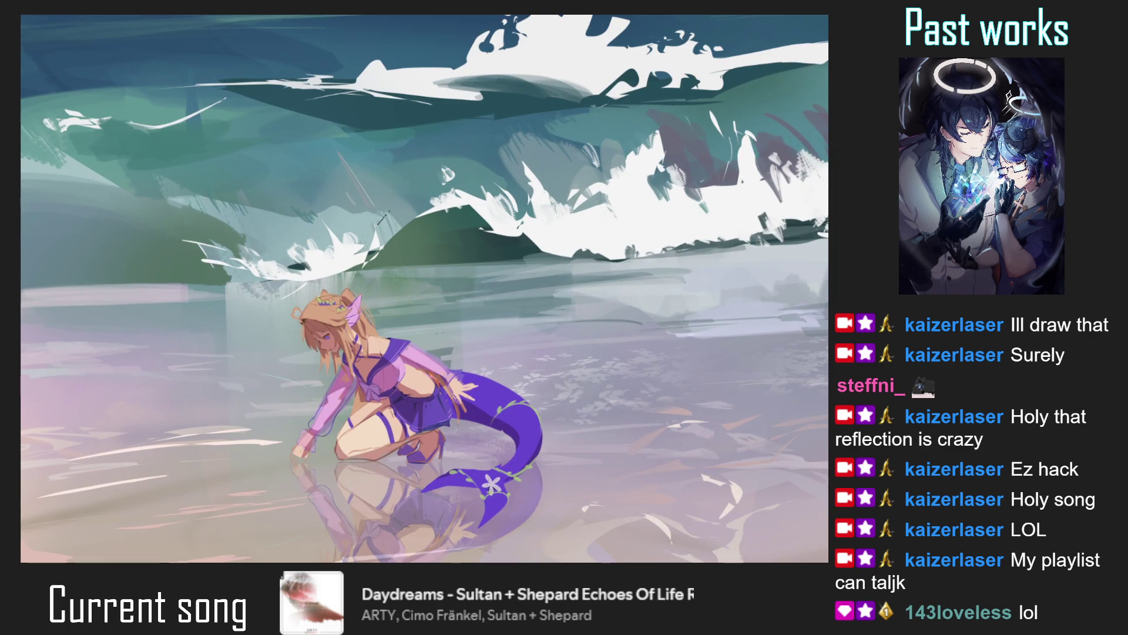
key(ctrl+0)
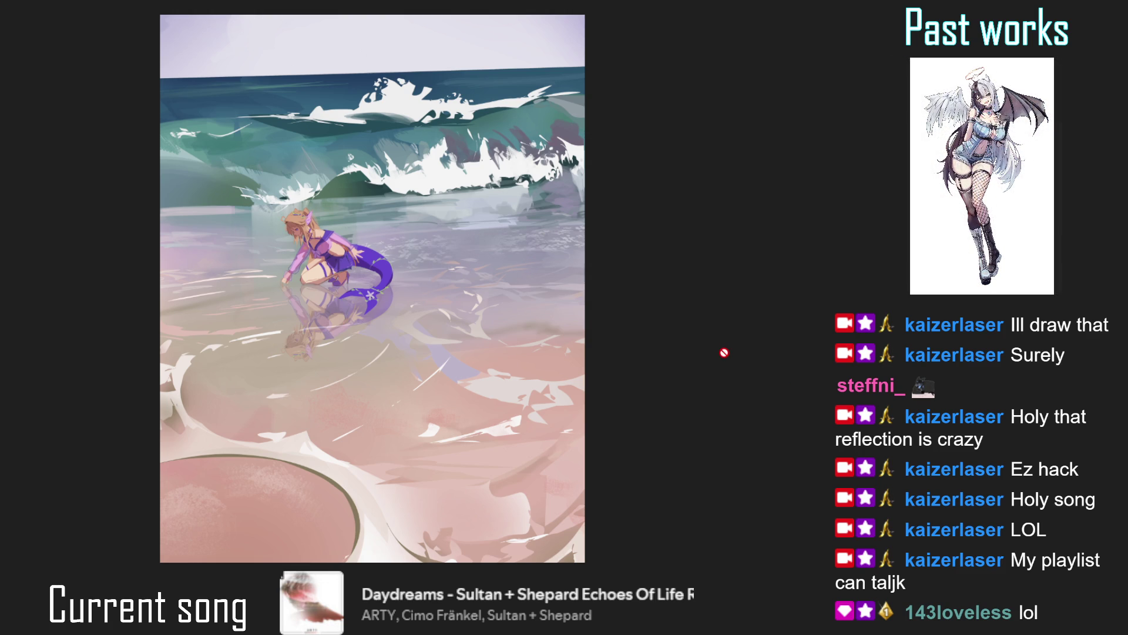
click(365, 258)
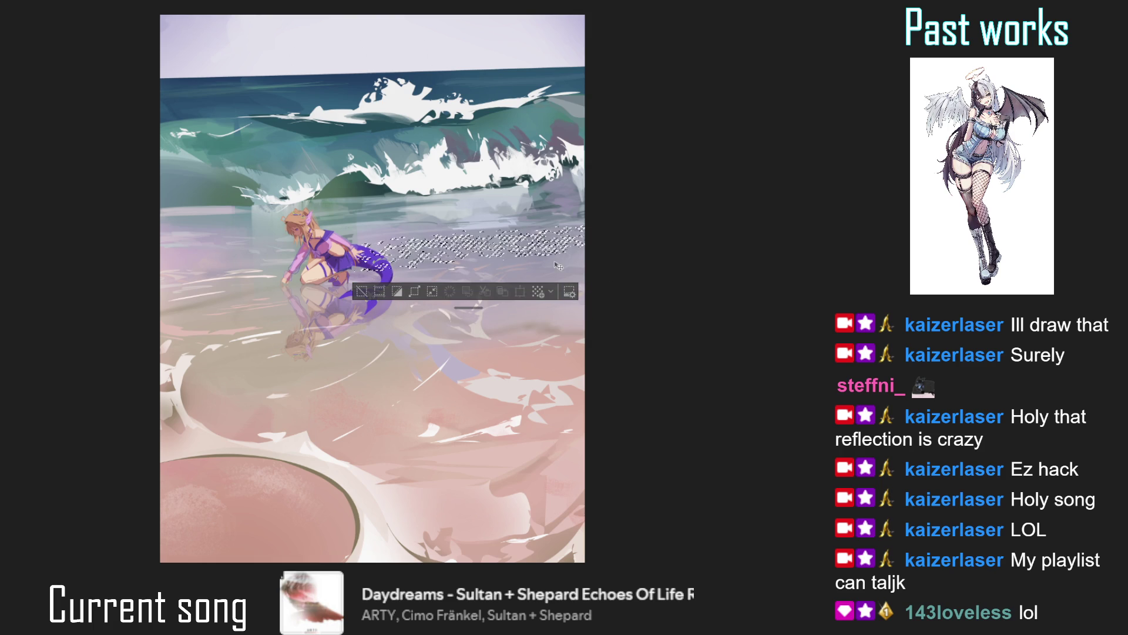
Nudge the selected foam down-right, deselect, and paint lighter tones over the purple speckles.
drag(539, 256, 547, 267)
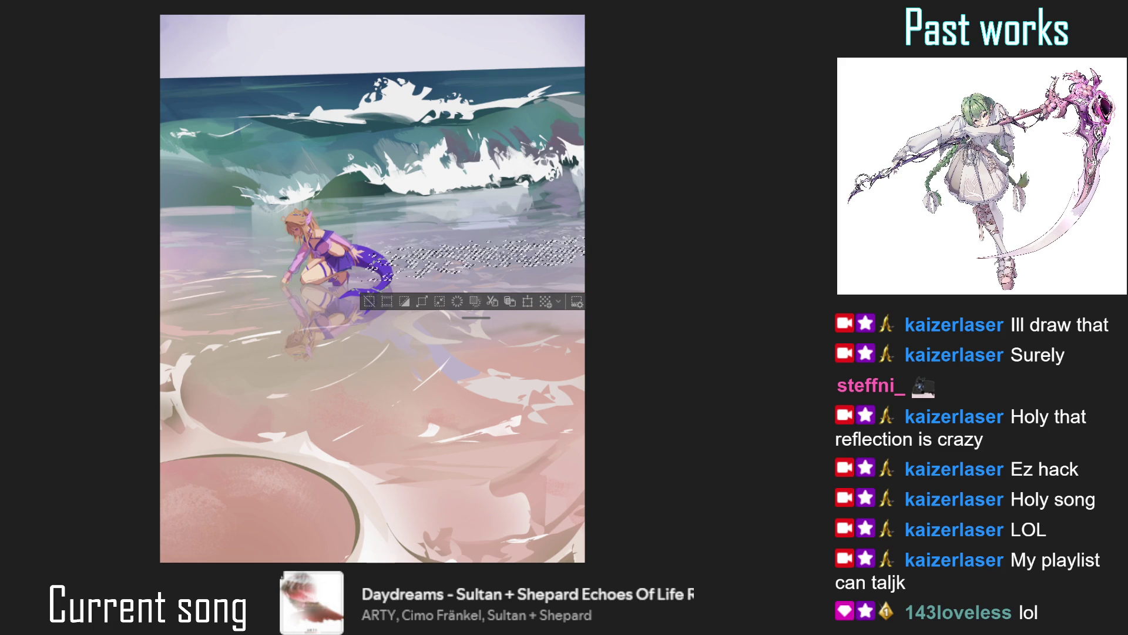
key(minus)
key(minus)
key(minus)
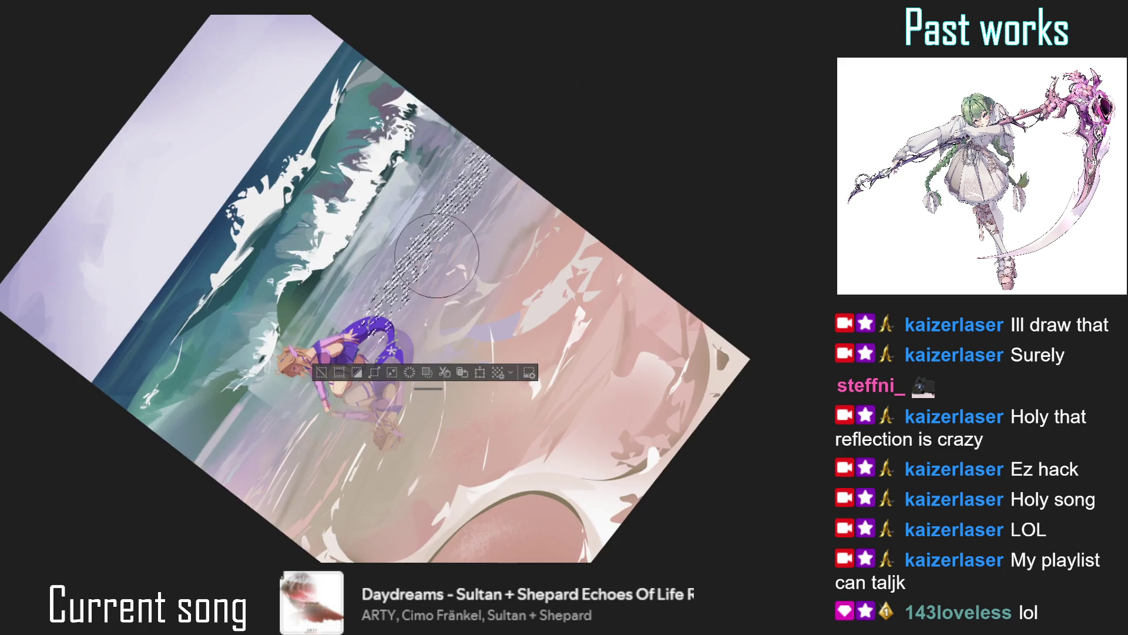
key(ctrl+d)
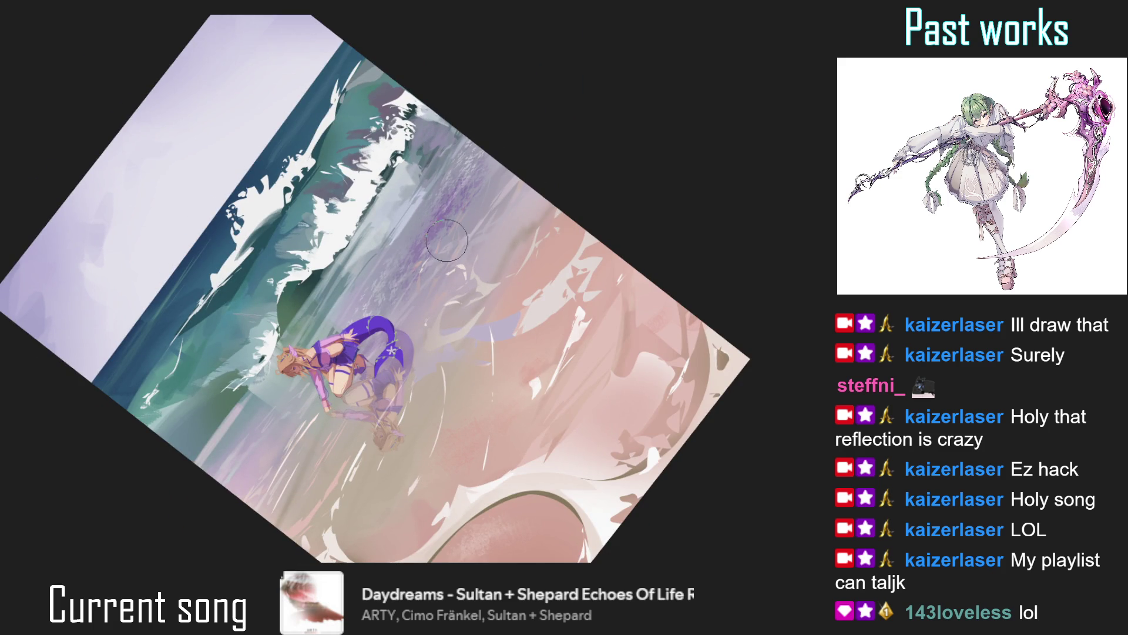
drag(439, 247, 470, 212)
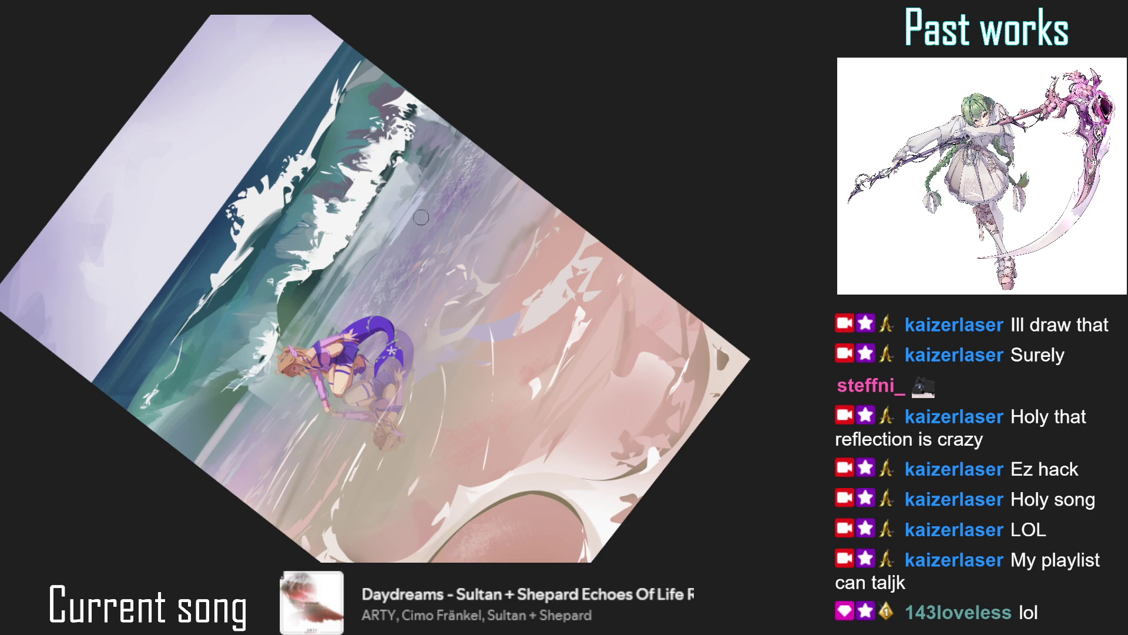
mouse_move(370, 305)
mouse_down()
mouse_move(379, 236)
mouse_move(469, 242)
mouse_up()
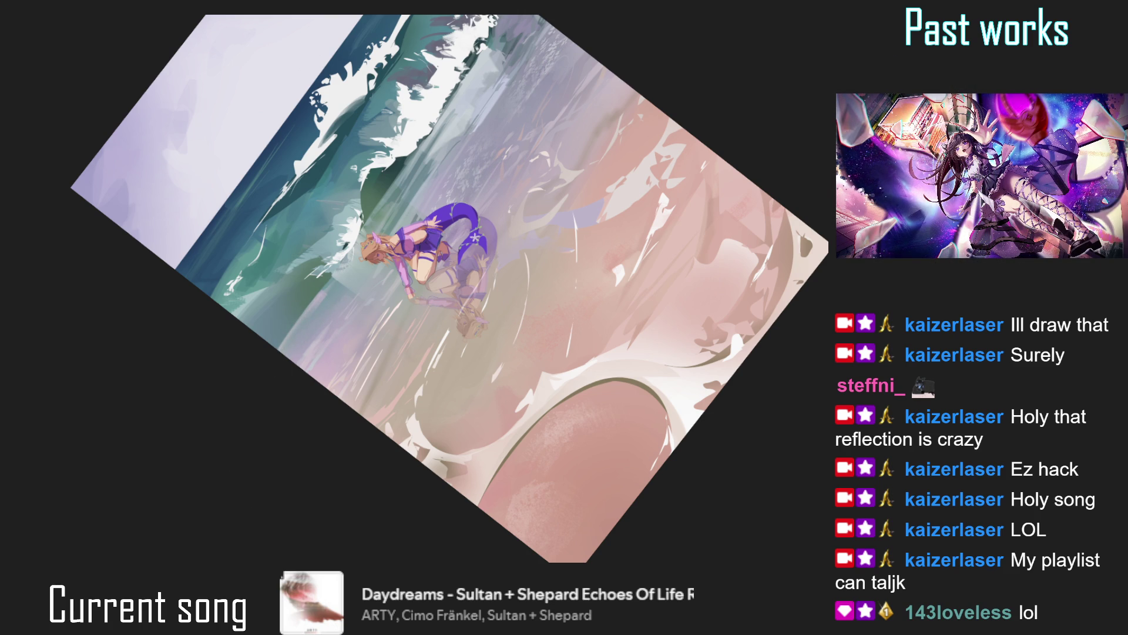
key(ctrl+0)
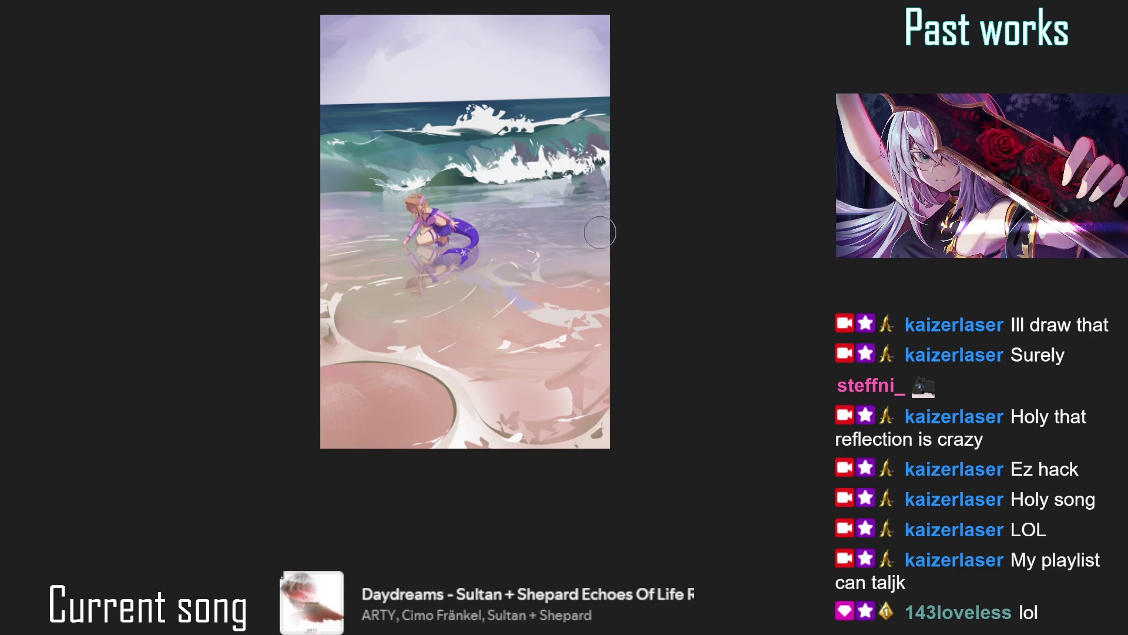
Adjust the brush size and reframe the view of the painting.
key(bracketright)
key(bracketright)
key(bracketright)
scroll(444, 342, up, 2)
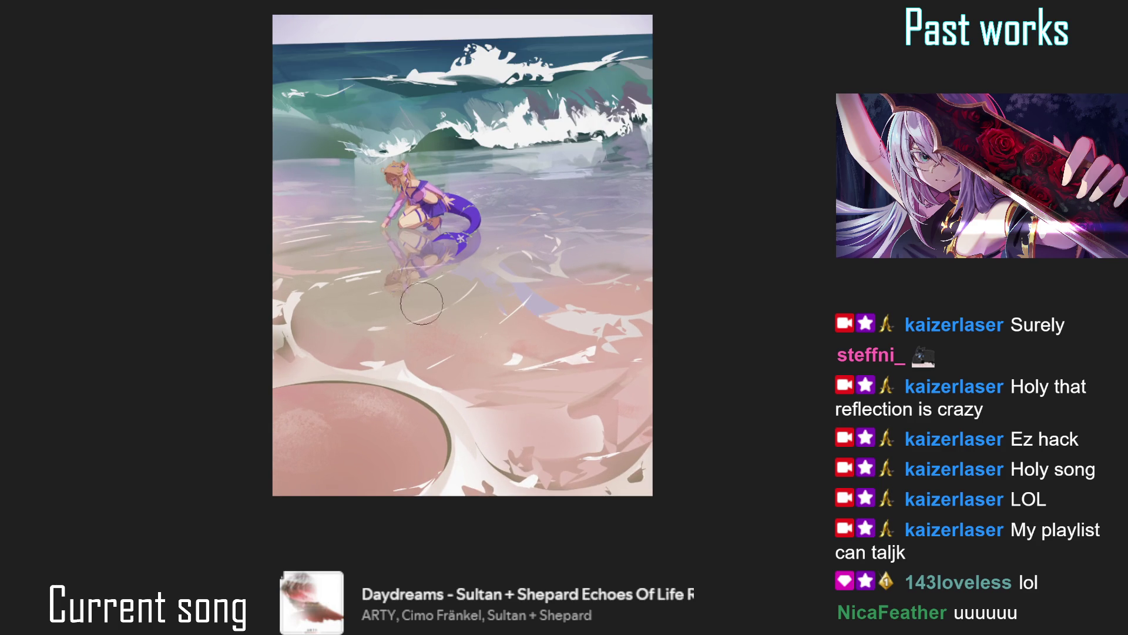
scroll(430, 291, up, 2)
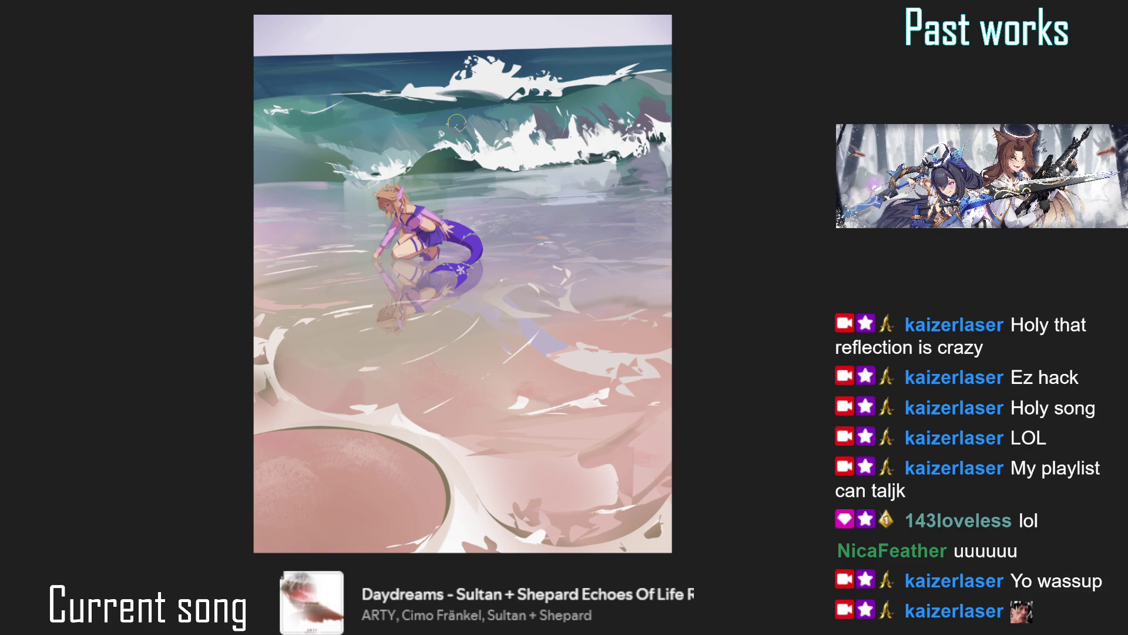
key(bracketright)
key(bracketright)
key(bracketright)
key(bracketleft)
key(bracketleft)
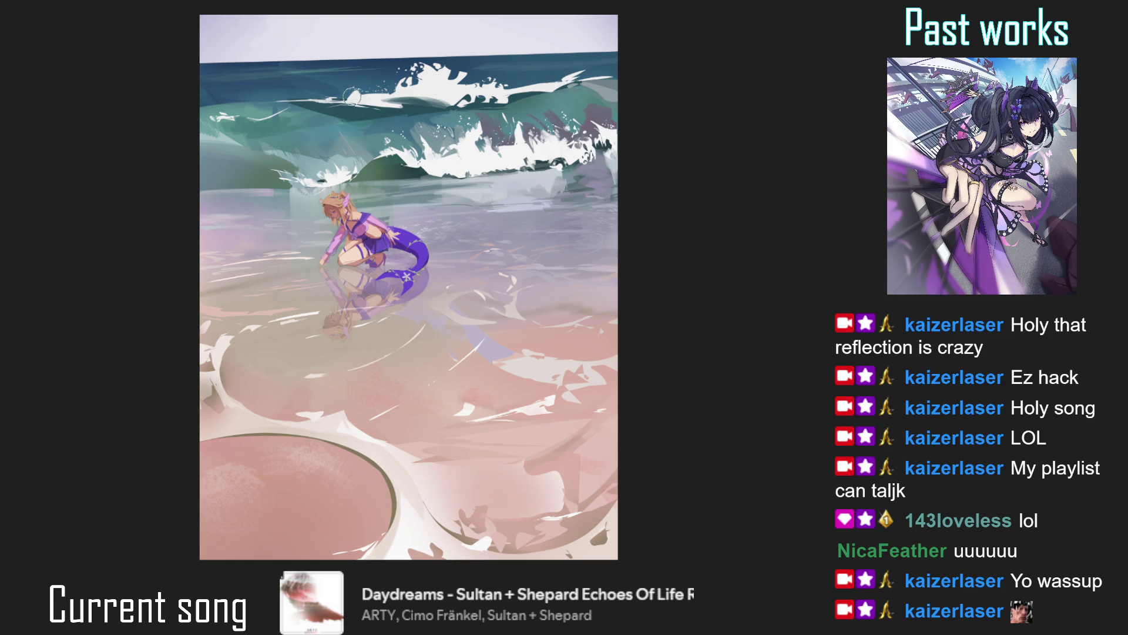
key(bracketleft)
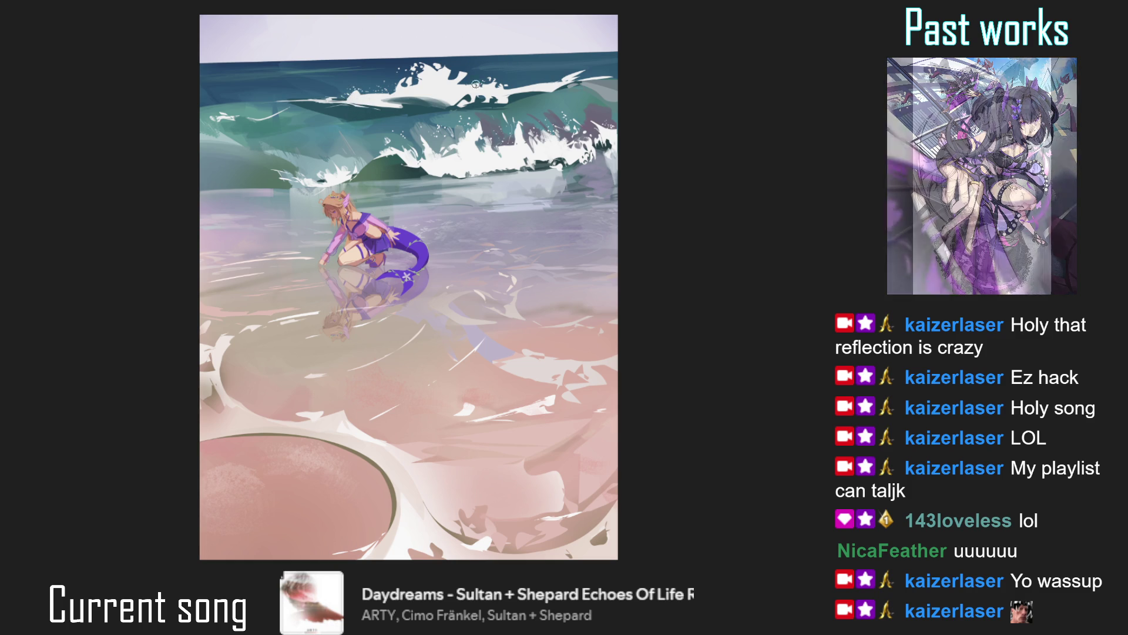
scroll(479, 32, down, 2)
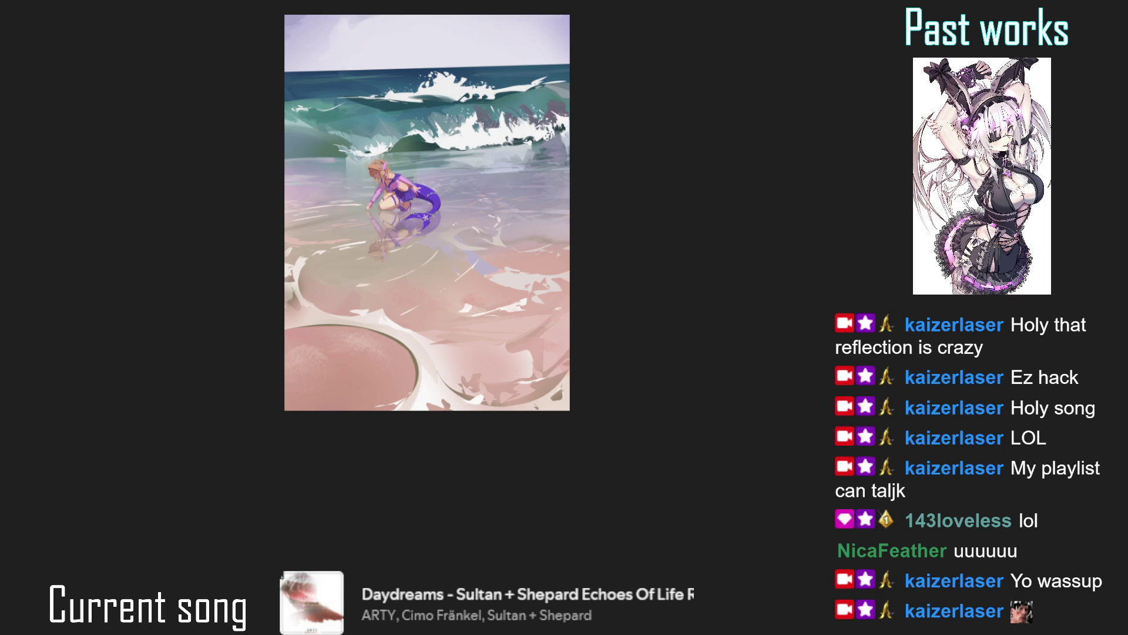
scroll(337, 147, up, 3)
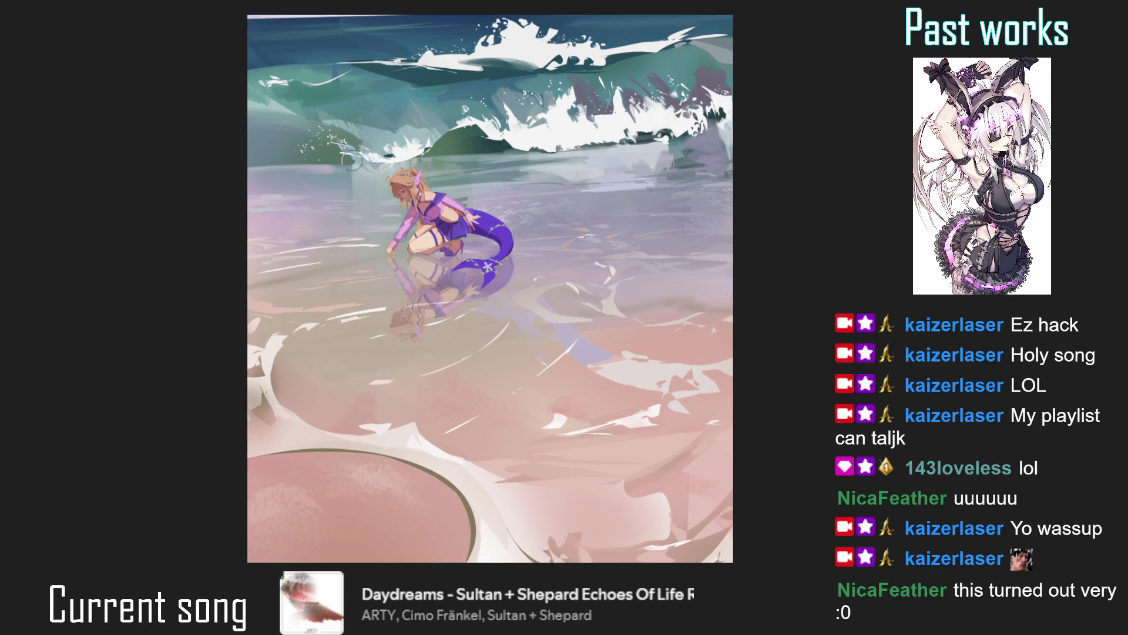
scroll(345, 178, down, 1)
drag(346, 178, 324, 206)
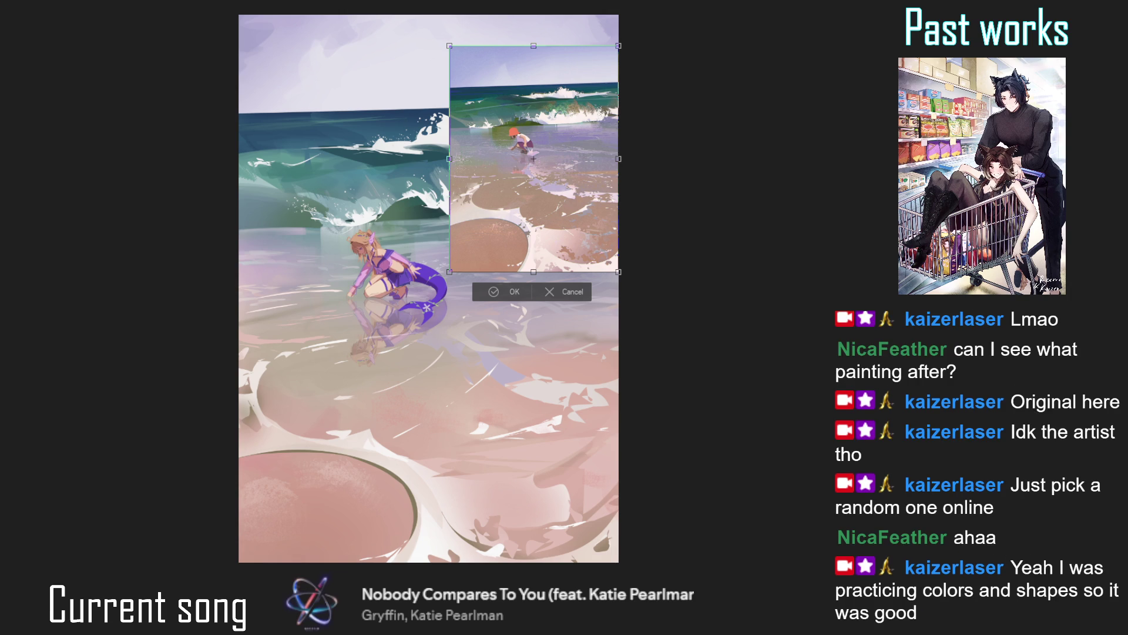
click(564, 291)
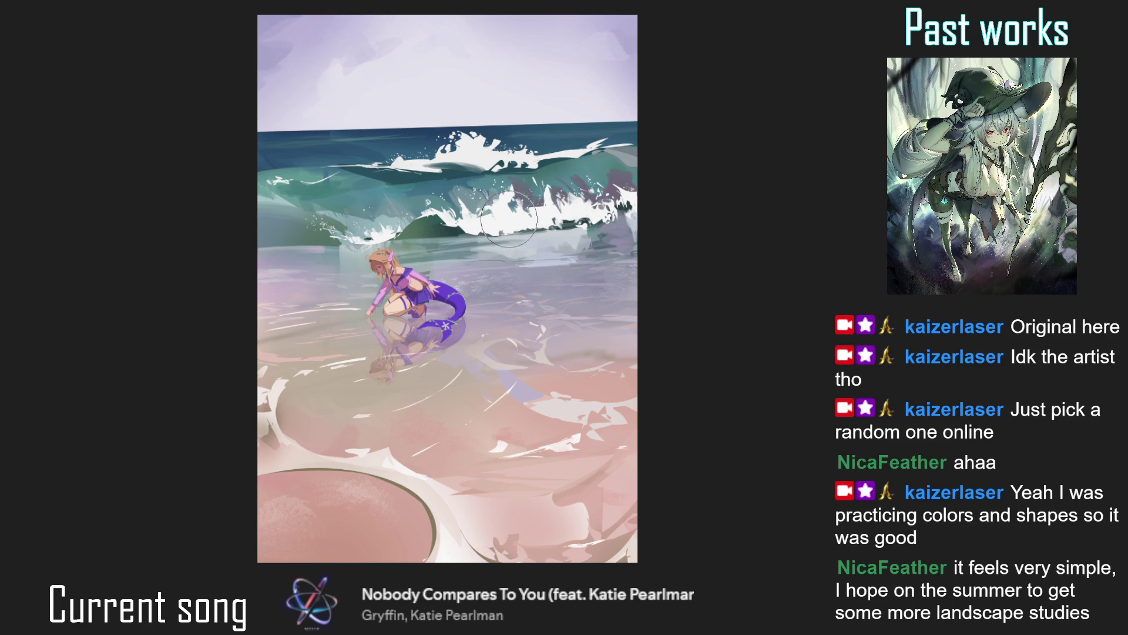
Paint mauve shading into the white wave crest and darken strokes near the spray.
mouse_move(532, 203)
mouse_down()
mouse_move(546, 188)
mouse_move(558, 227)
mouse_move(590, 188)
mouse_move(579, 222)
mouse_move(596, 211)
mouse_move(506, 184)
mouse_up()
drag(501, 183, 487, 189)
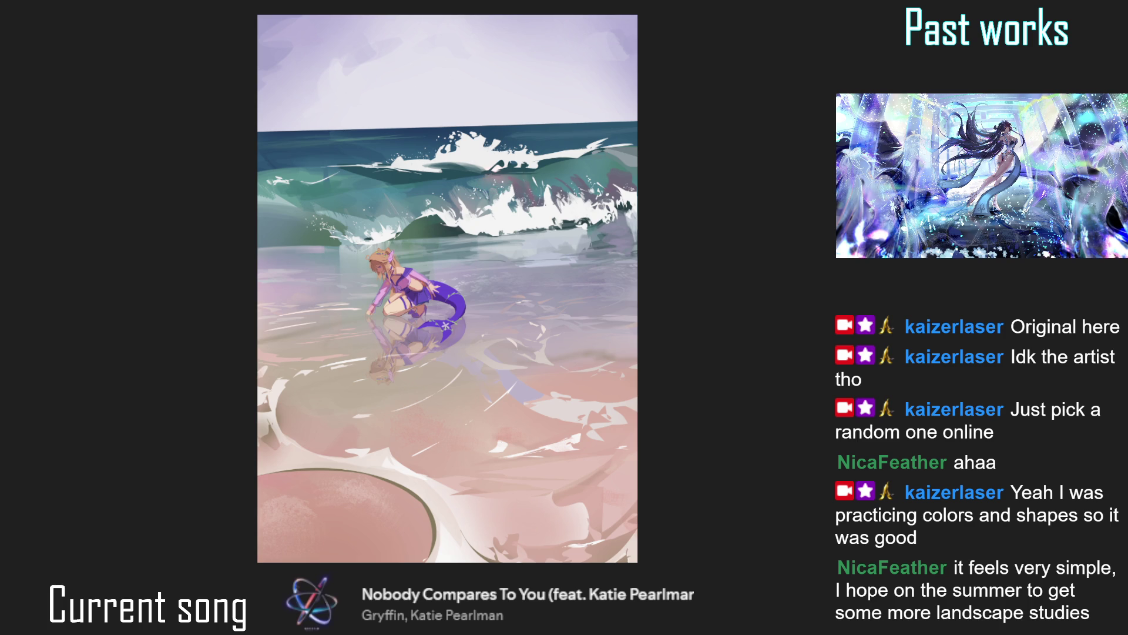
drag(530, 297, 472, 246)
scroll(472, 245, down, 2)
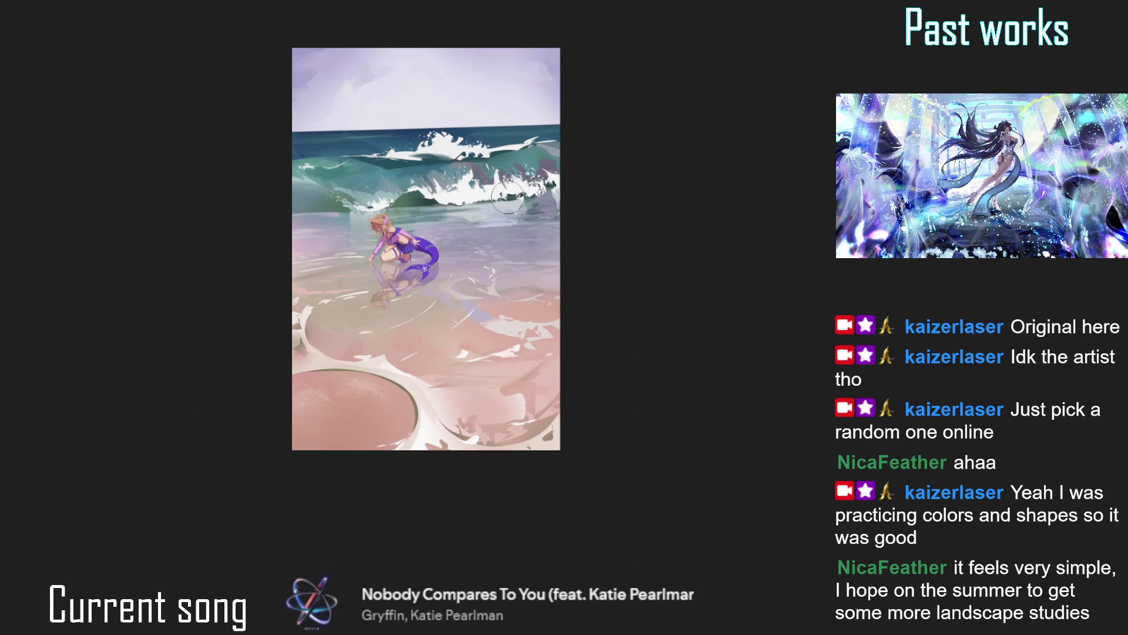
drag(473, 297, 303, 286)
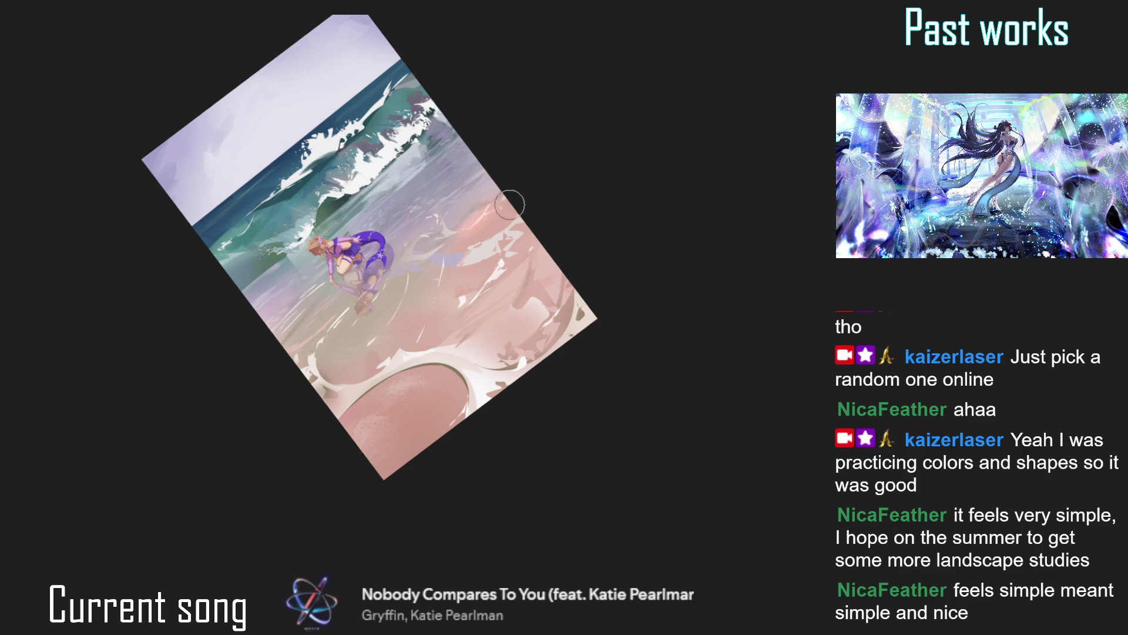
scroll(423, 229, down, 2)
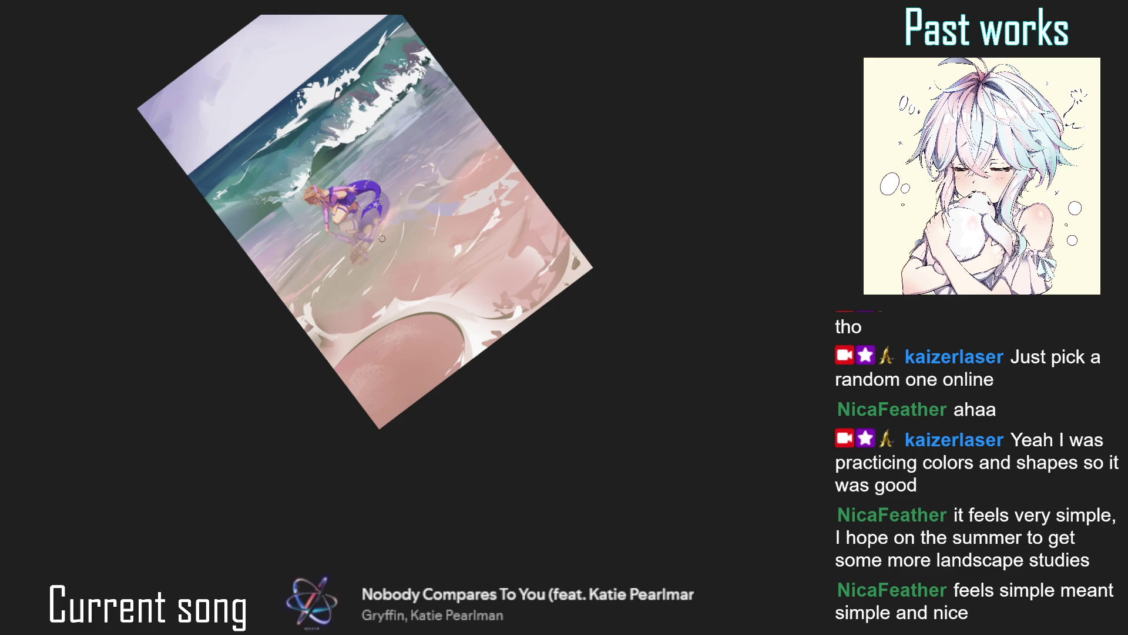
key(ctrl+0)
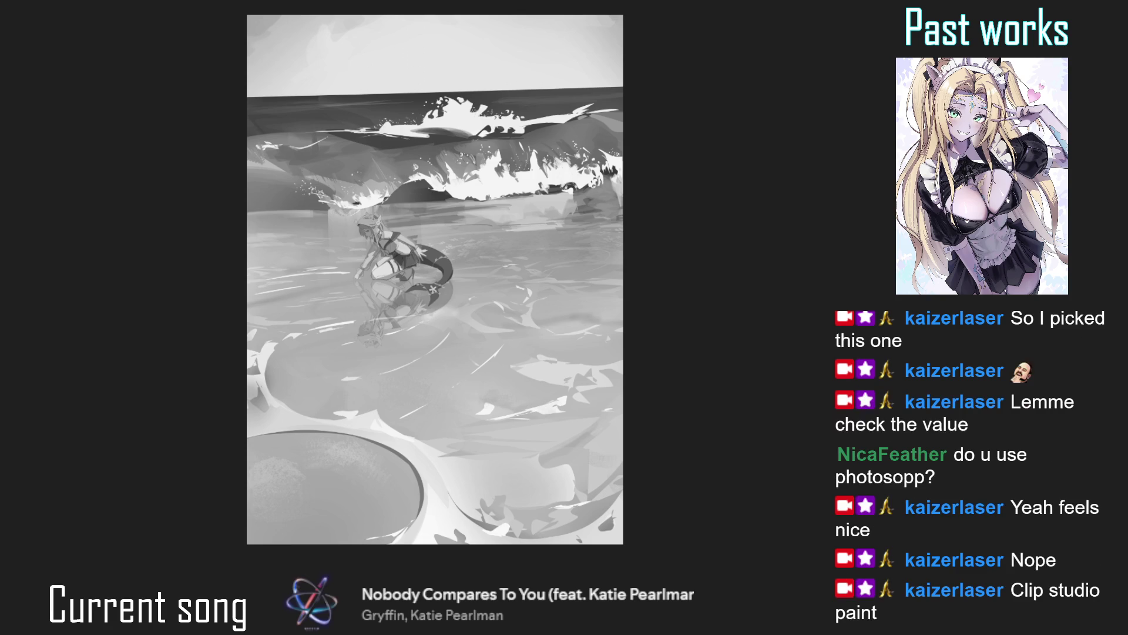
key(ctrl+shift+g)
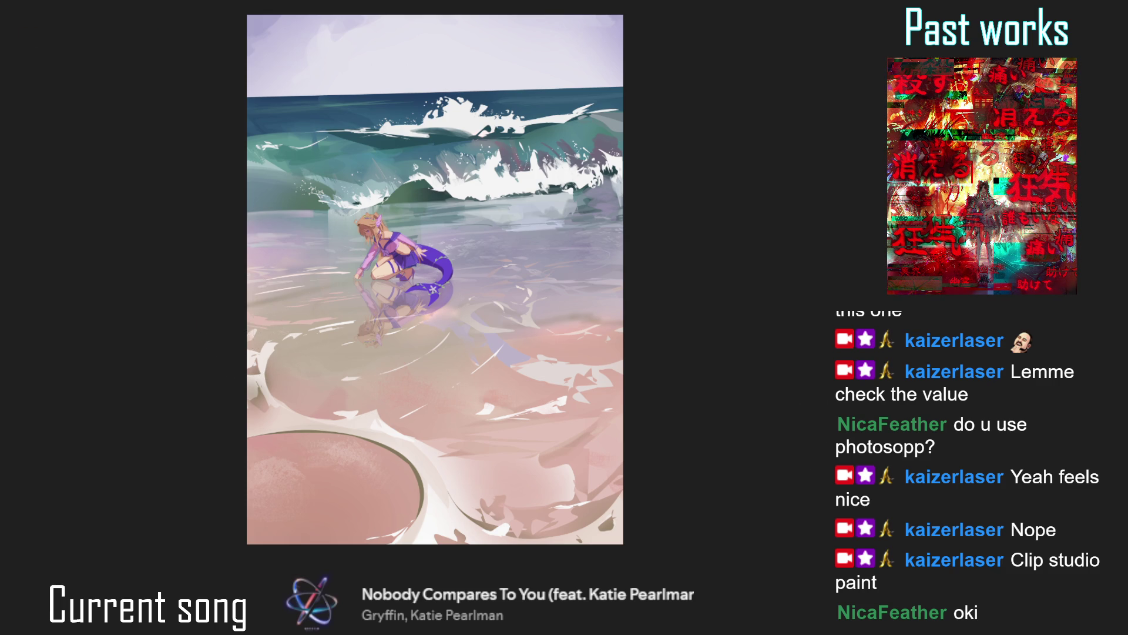
Repaint the white foam at the left edge and along the shore curve.
drag(264, 376, 293, 259)
key(ctrl+z)
drag(458, 523, 512, 529)
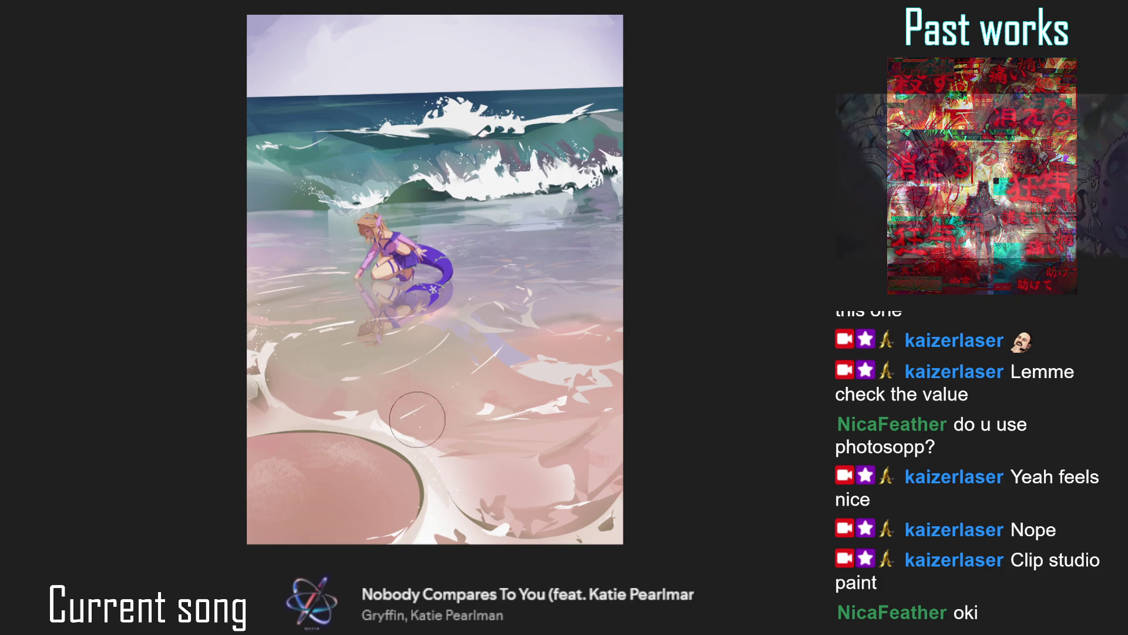
Scatter white sparkle dots near the painting's right edge.
drag(375, 342, 313, 340)
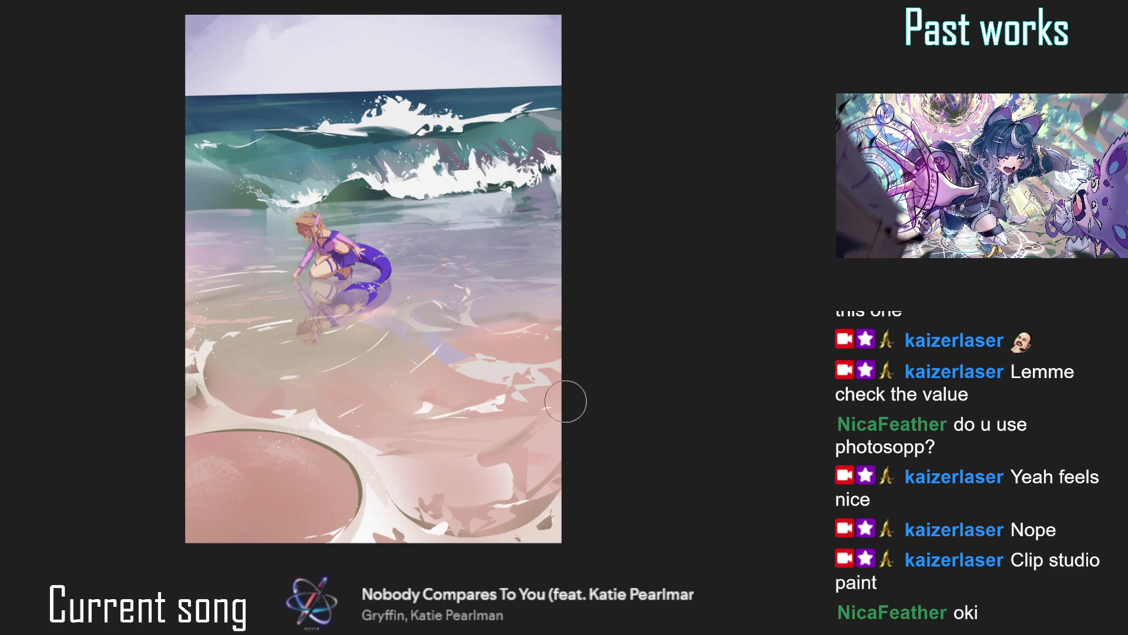
drag(548, 292, 544, 350)
drag(294, 275, 289, 361)
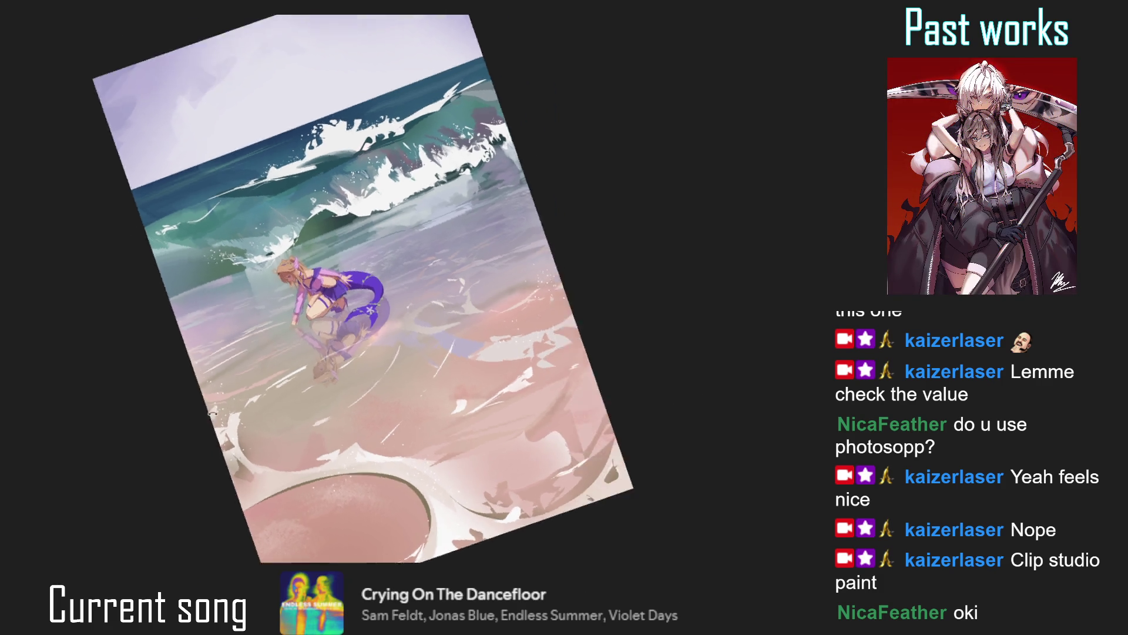
Paint a thin tan stroke on the water and cover the dark marks beside the tail.
click(289, 361)
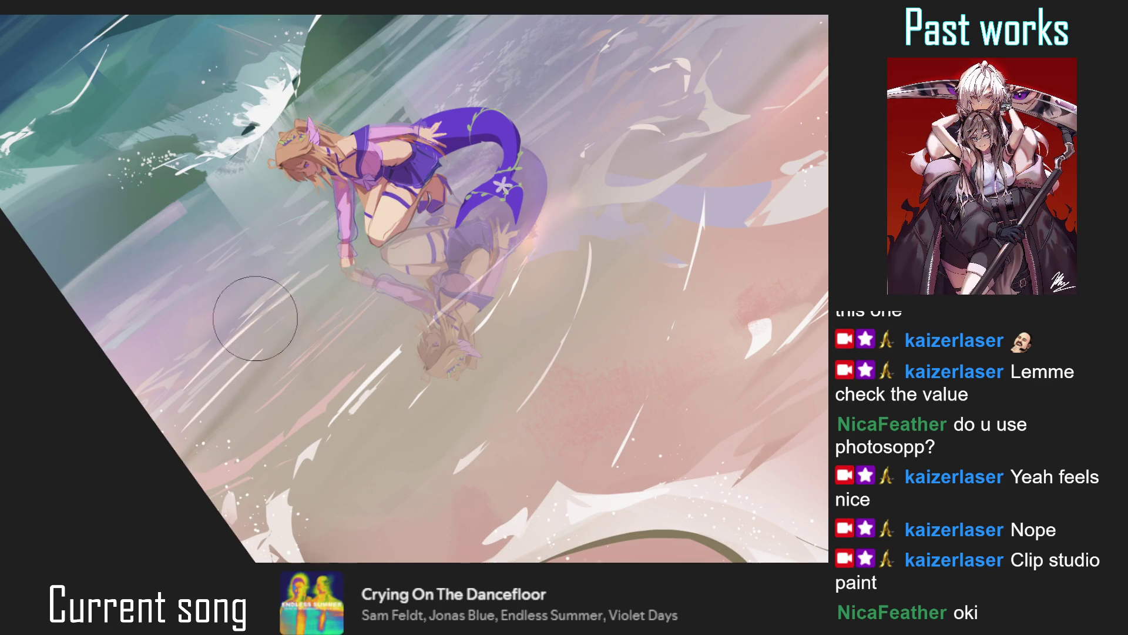
scroll(448, 220, down, 3)
drag(447, 220, 426, 231)
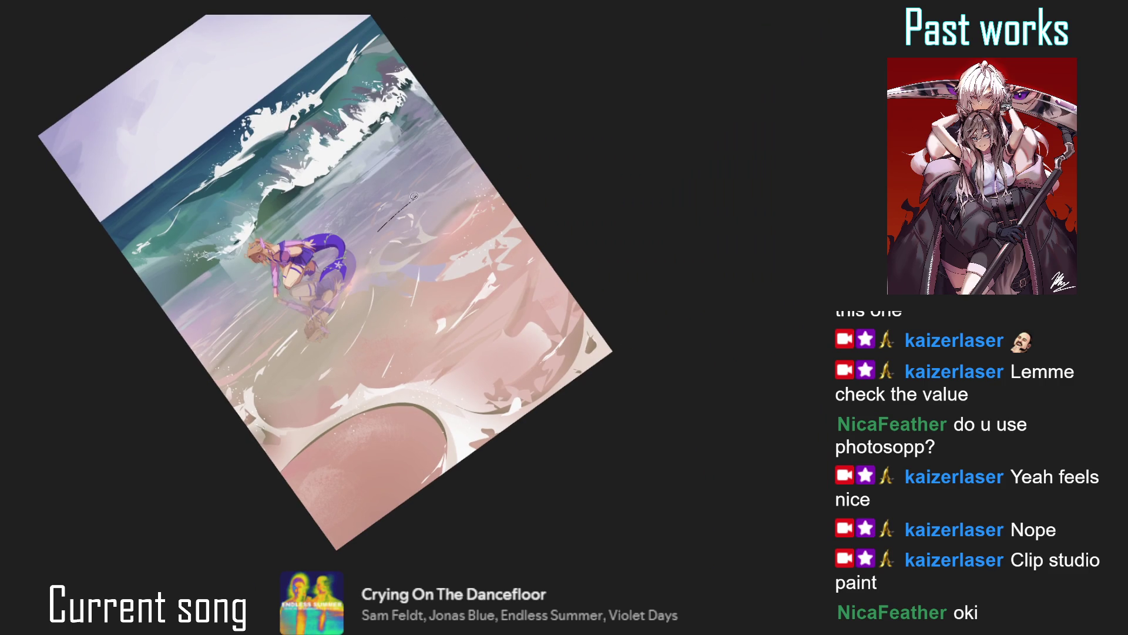
mouse_move(363, 248)
mouse_down()
mouse_move(400, 212)
mouse_move(364, 246)
mouse_up()
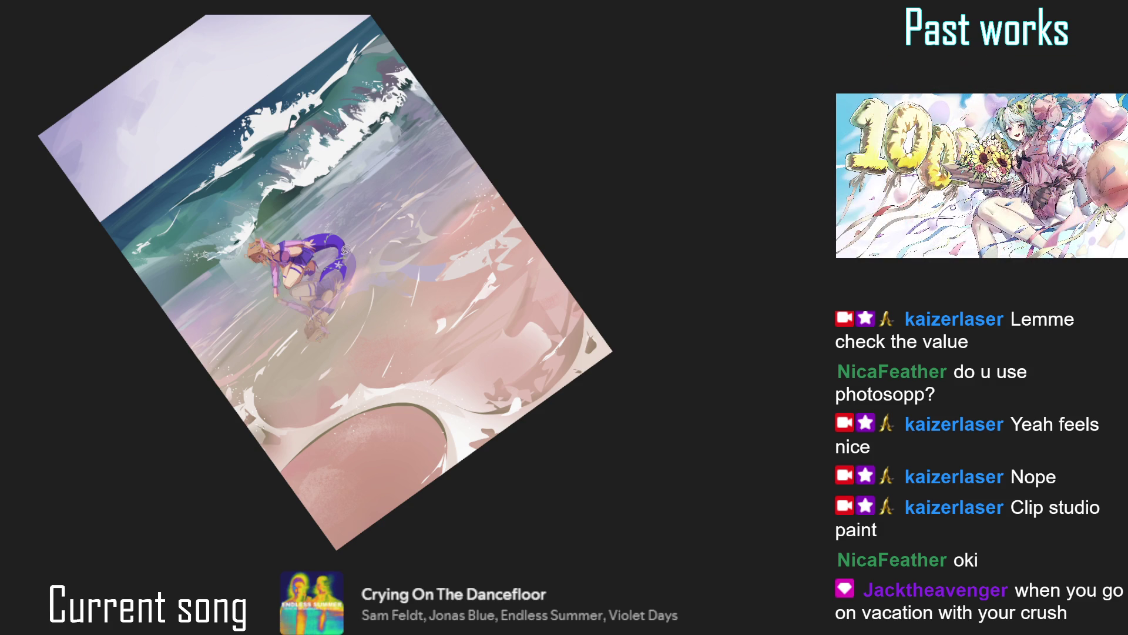
drag(368, 234, 347, 256)
drag(331, 261, 345, 244)
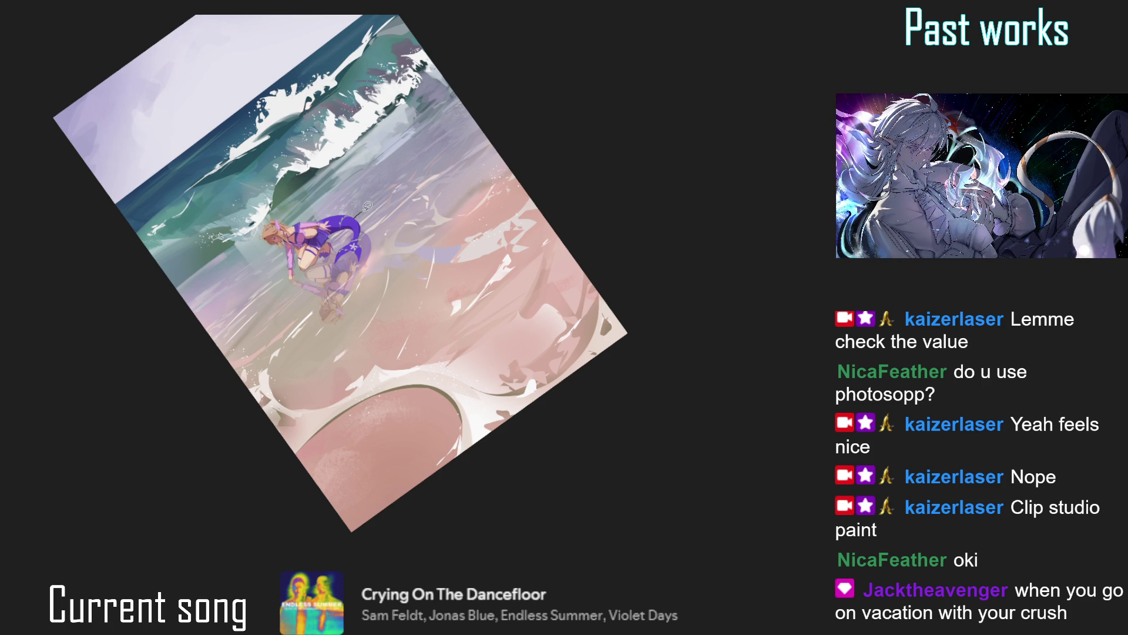
key(ctrl+z)
key(ctrl+0)
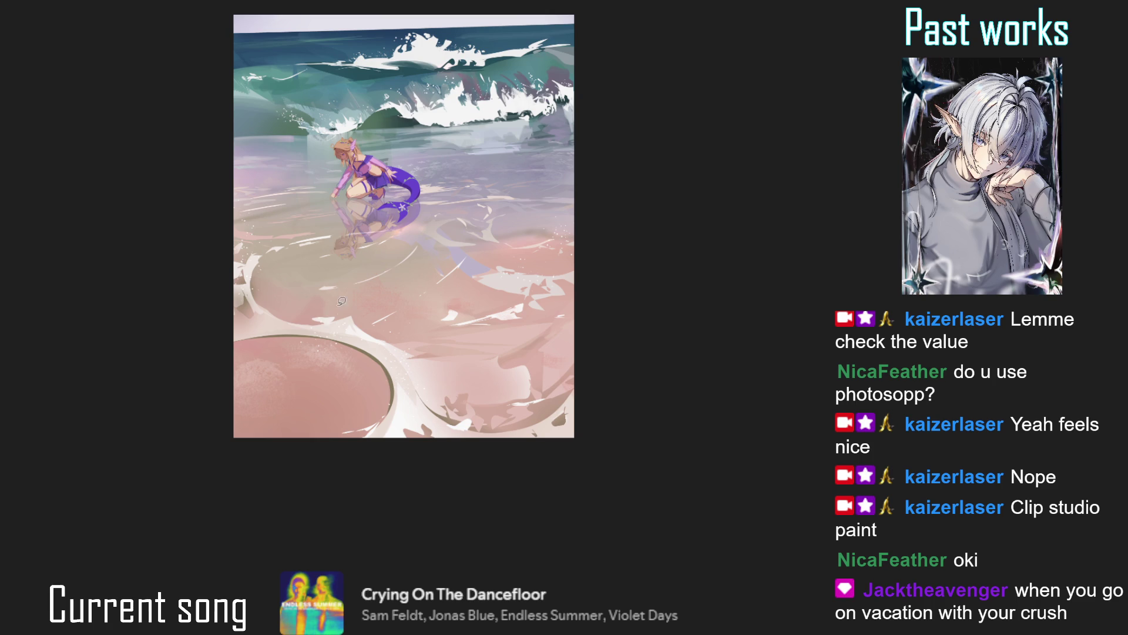
Dab small white sparkle dots on the water just beside the mermaid's reaching hand.
scroll(274, 375, up, 1)
scroll(274, 375, down, 1)
scroll(306, 265, down, 2)
scroll(330, 164, down, 1)
scroll(331, 164, up, 3)
scroll(410, 190, up, 1)
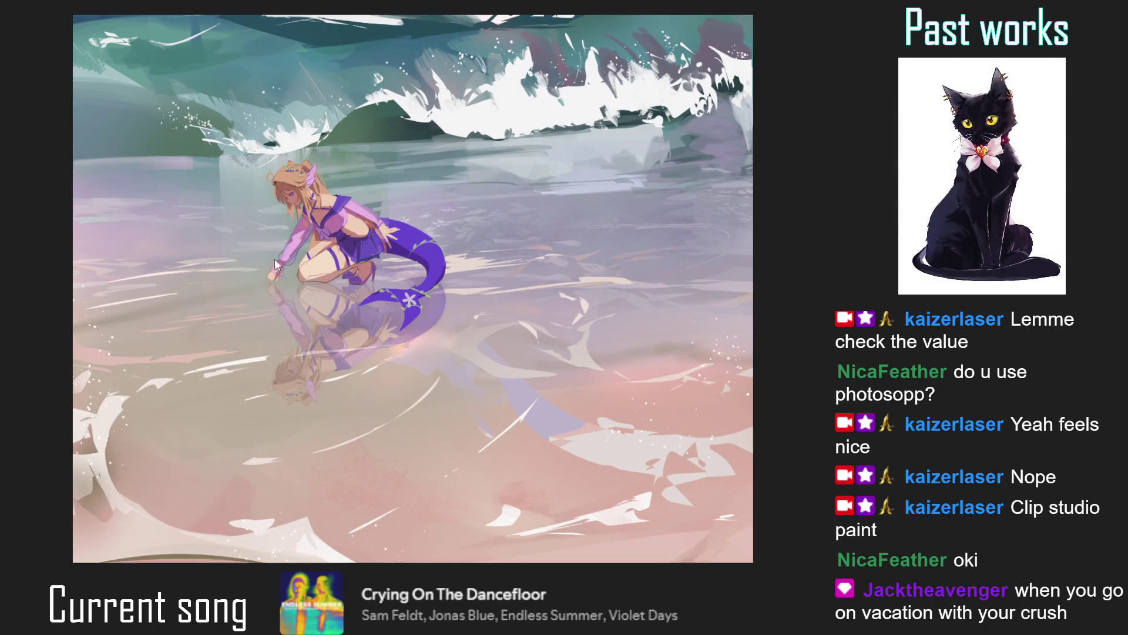
drag(262, 276, 250, 288)
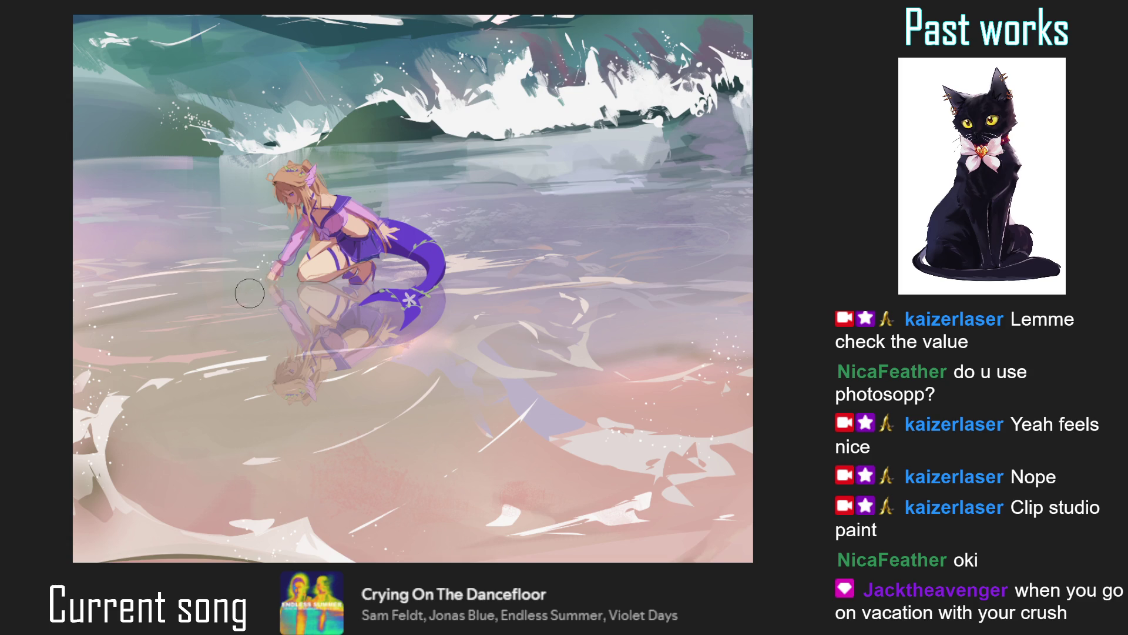
scroll(253, 312, down, 2)
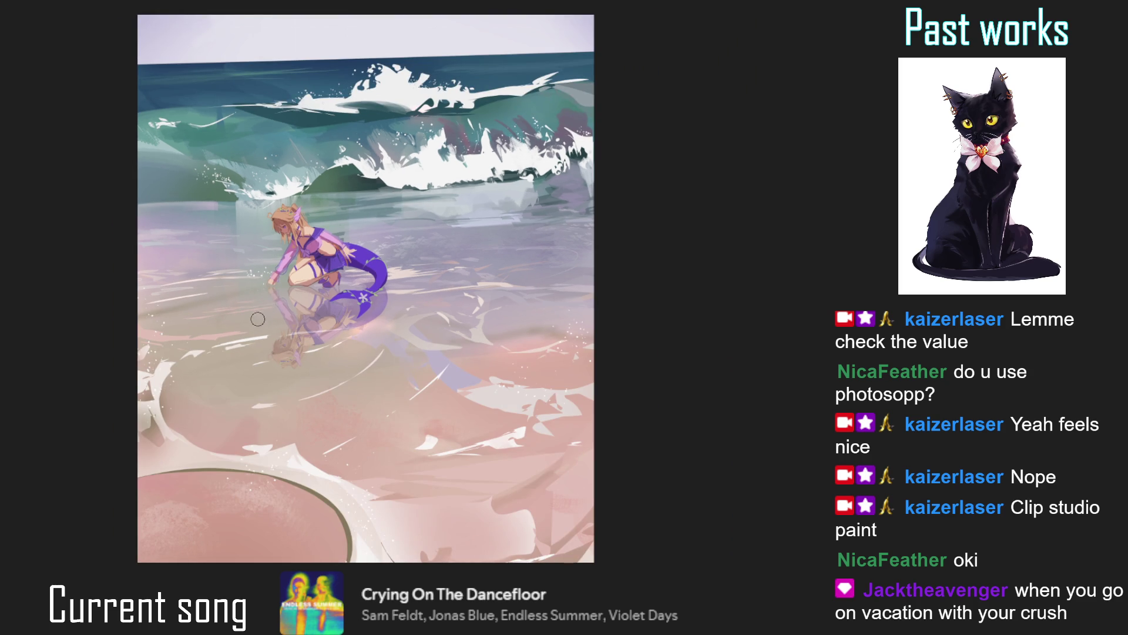
scroll(262, 281, down, 3)
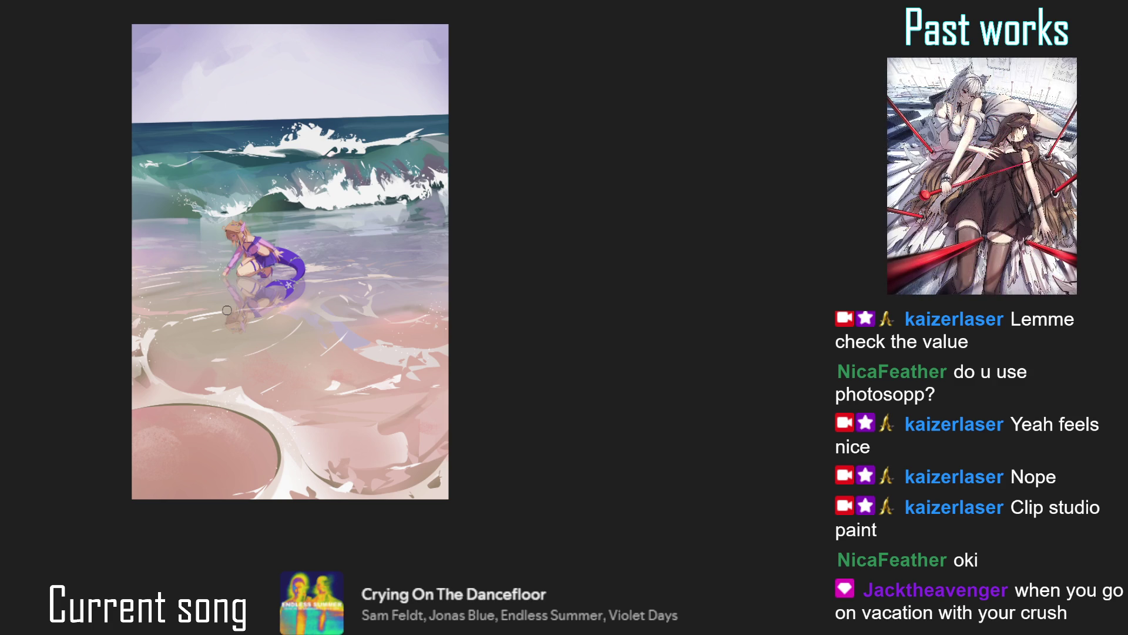
scroll(226, 310, up, 1)
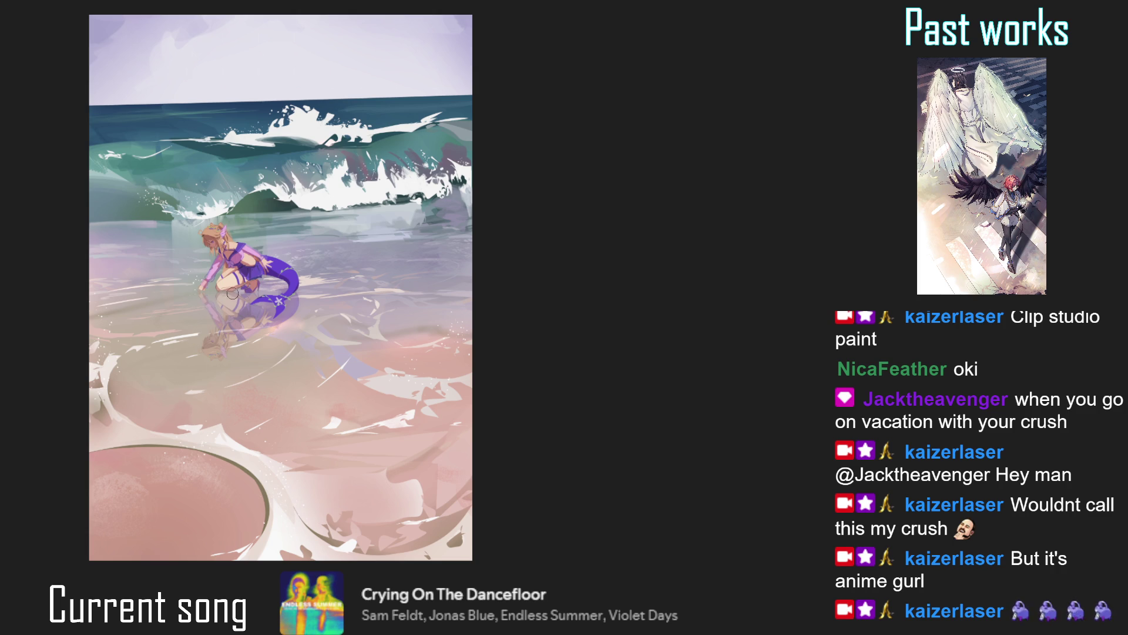
scroll(238, 294, up, 3)
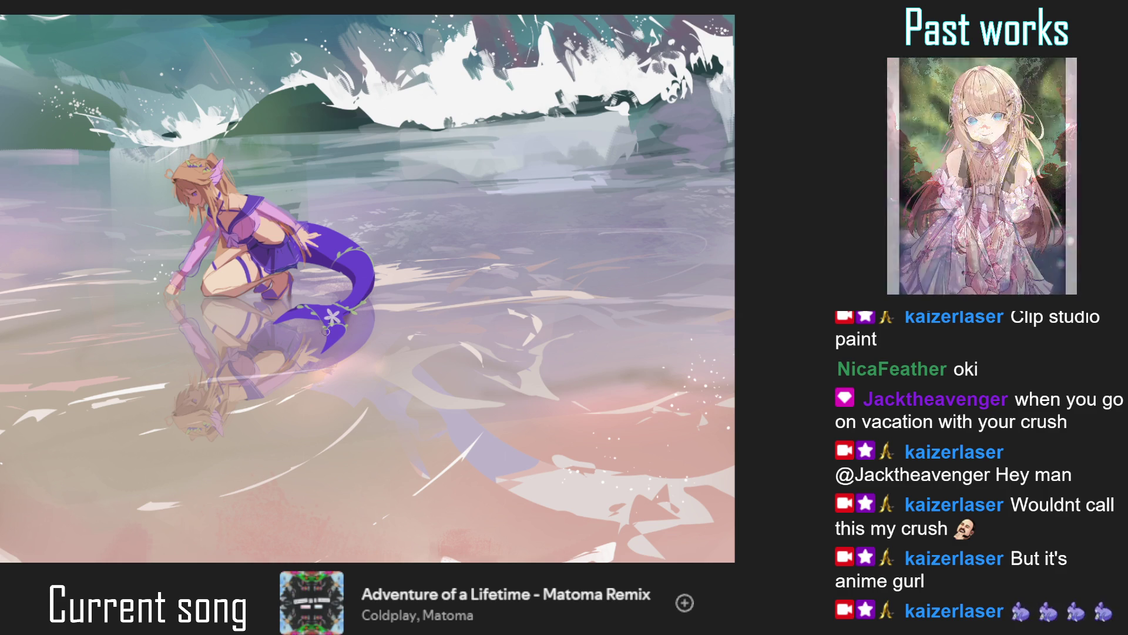
key(ctrl+0)
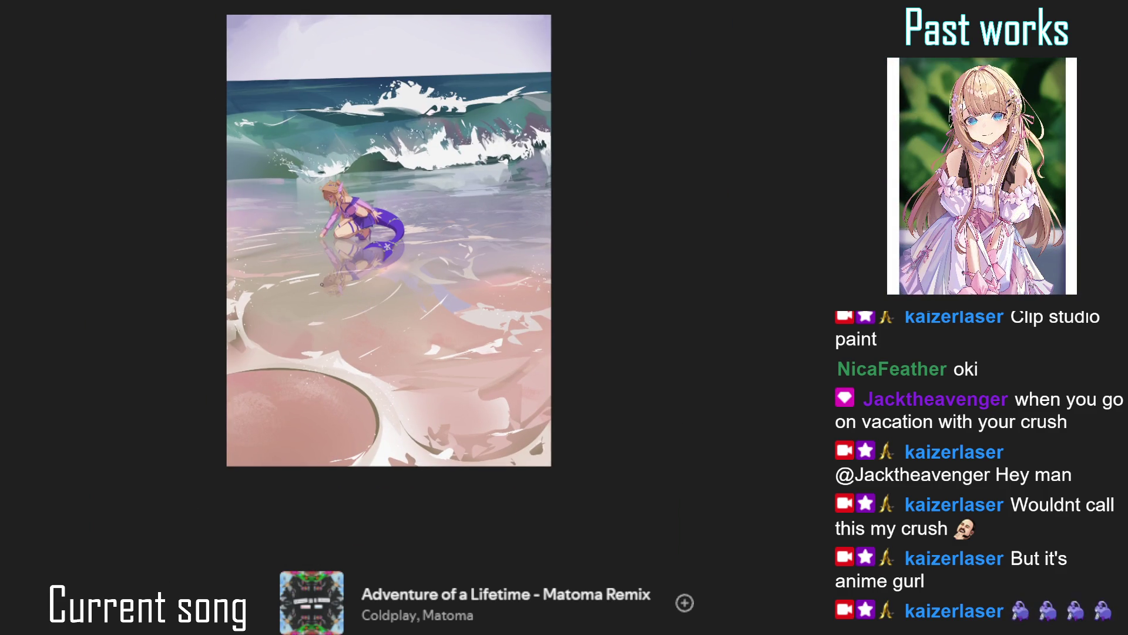
drag(324, 290, 376, 297)
scroll(387, 301, up, 5)
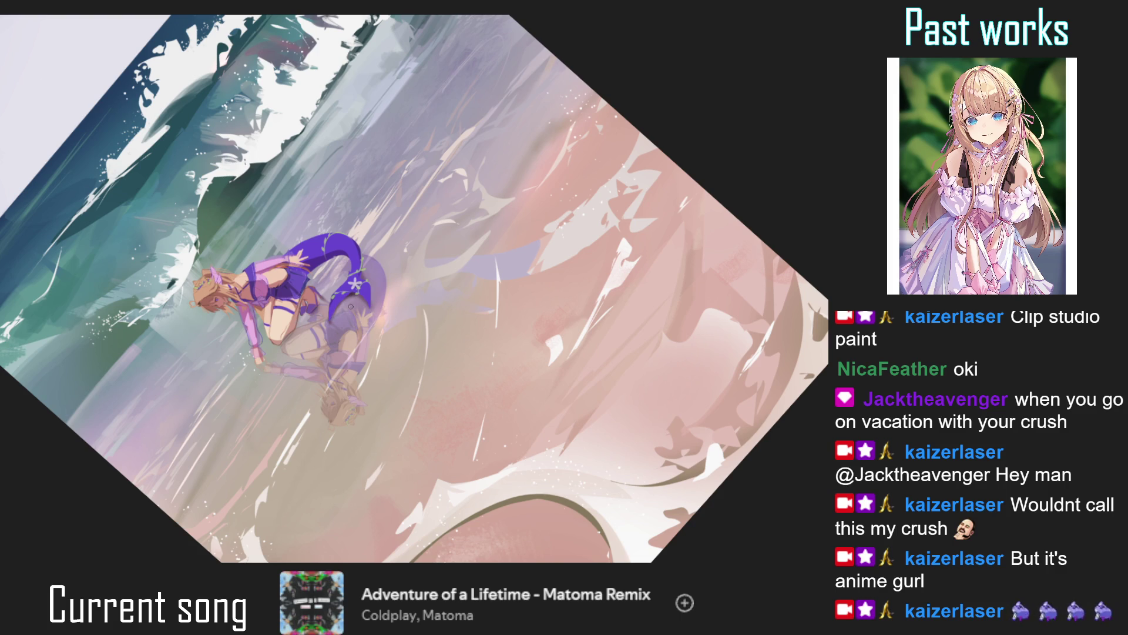
key(ctrl+0)
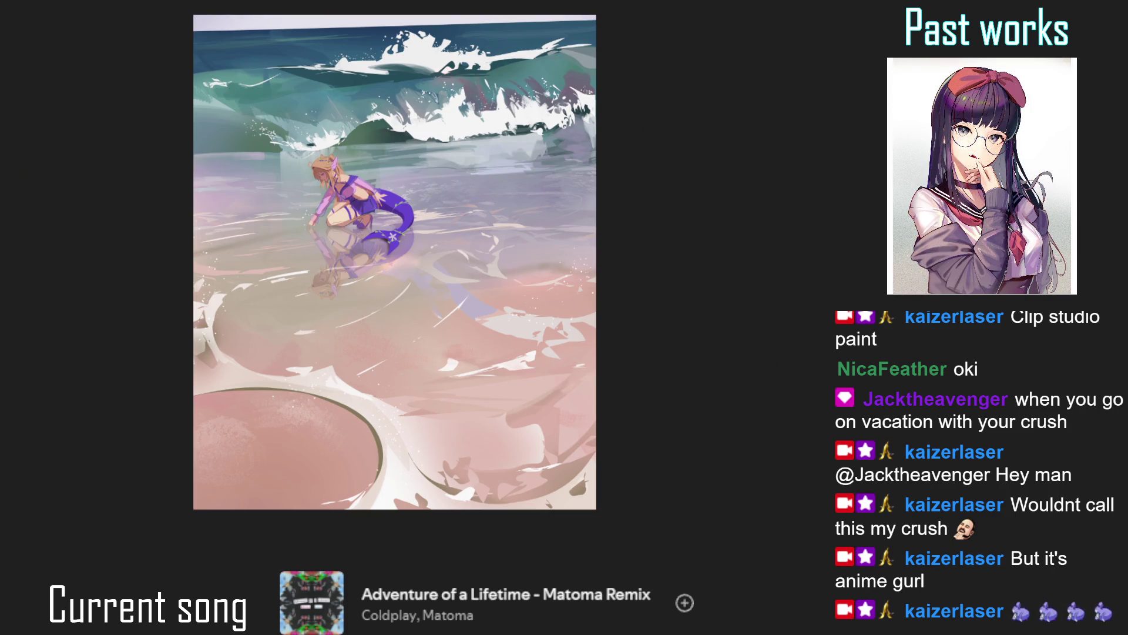
key(ctrl+minus)
key(ctrl+0)
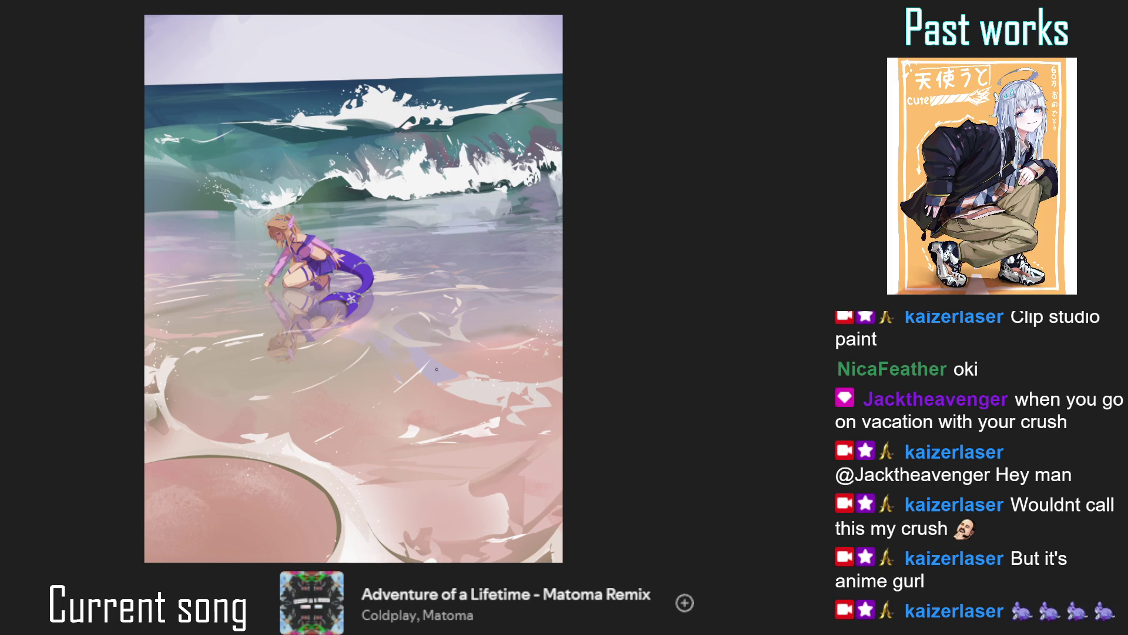
scroll(412, 254, down, 2)
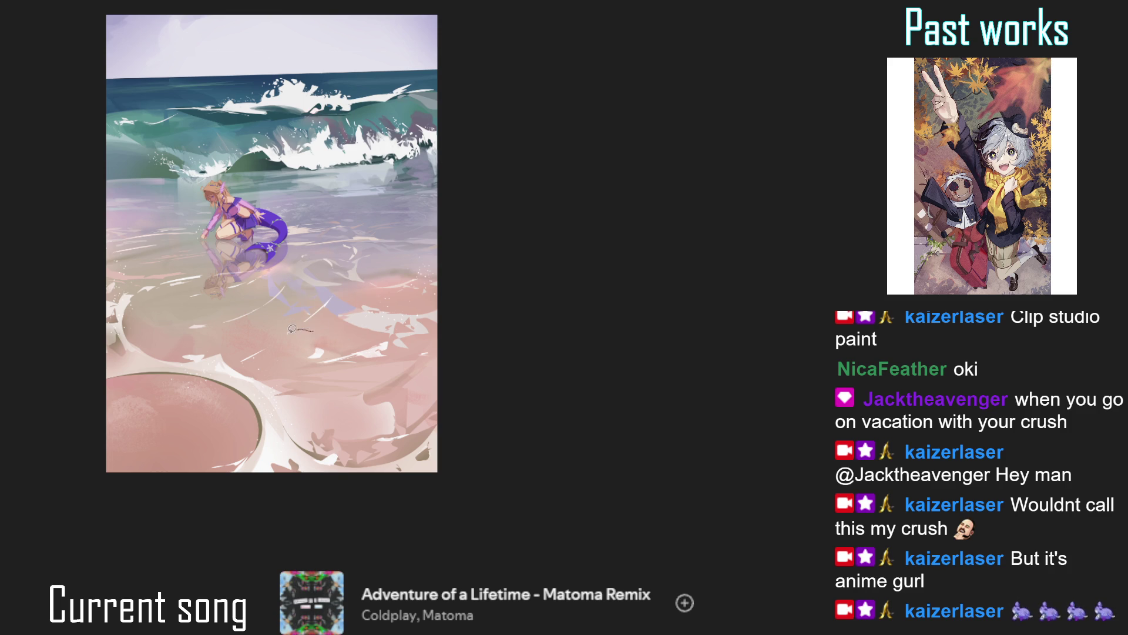
drag(293, 333, 321, 332)
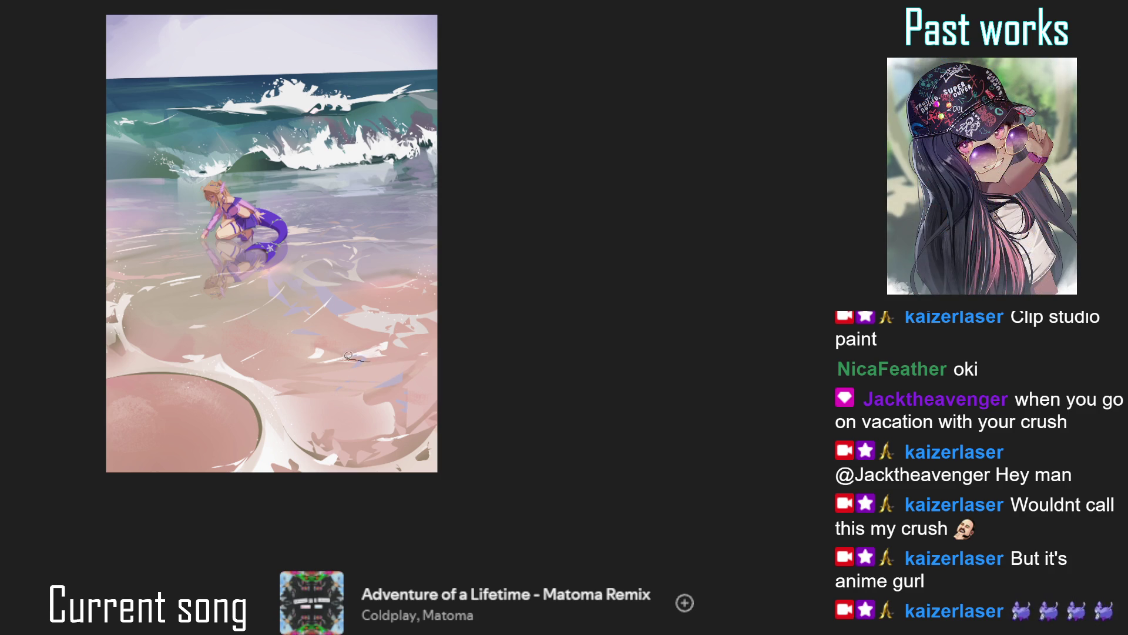
Test two dark strokes on the pink water below the mermaid, undo both, and shift the view down.
drag(367, 357, 391, 352)
key(ctrl+z)
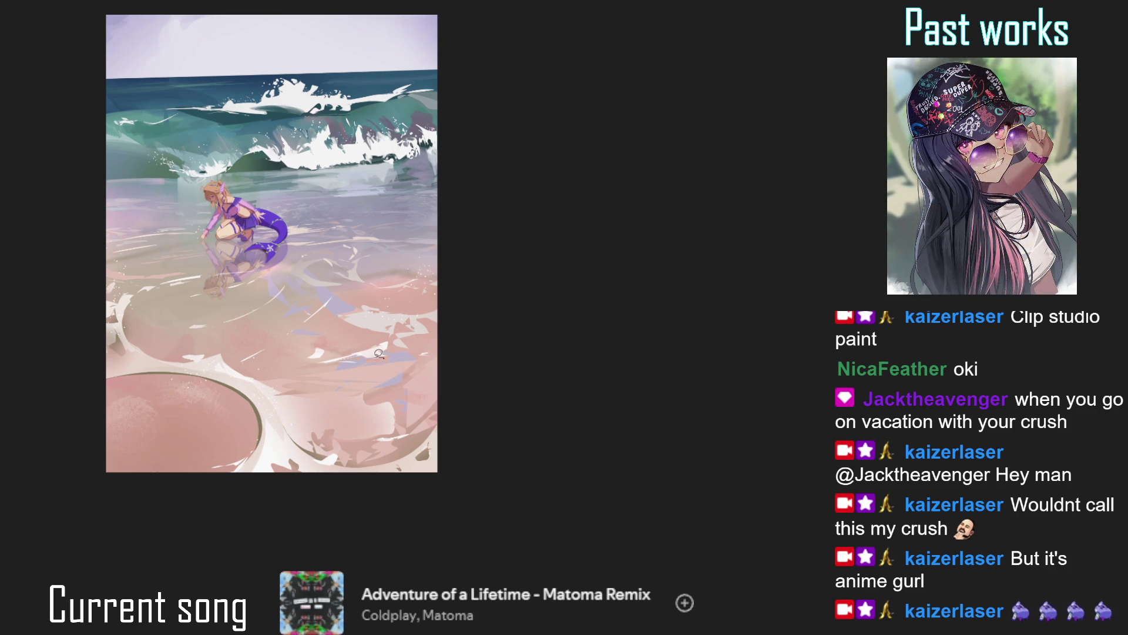
drag(324, 341, 394, 338)
key(ctrl+z)
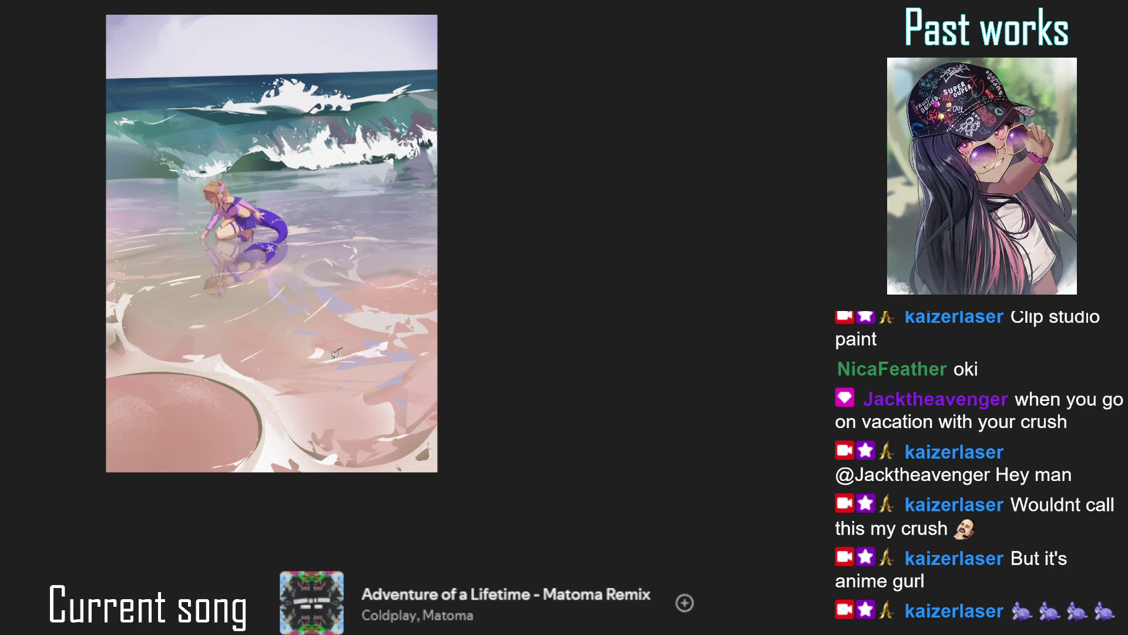
scroll(442, 356, down, 1)
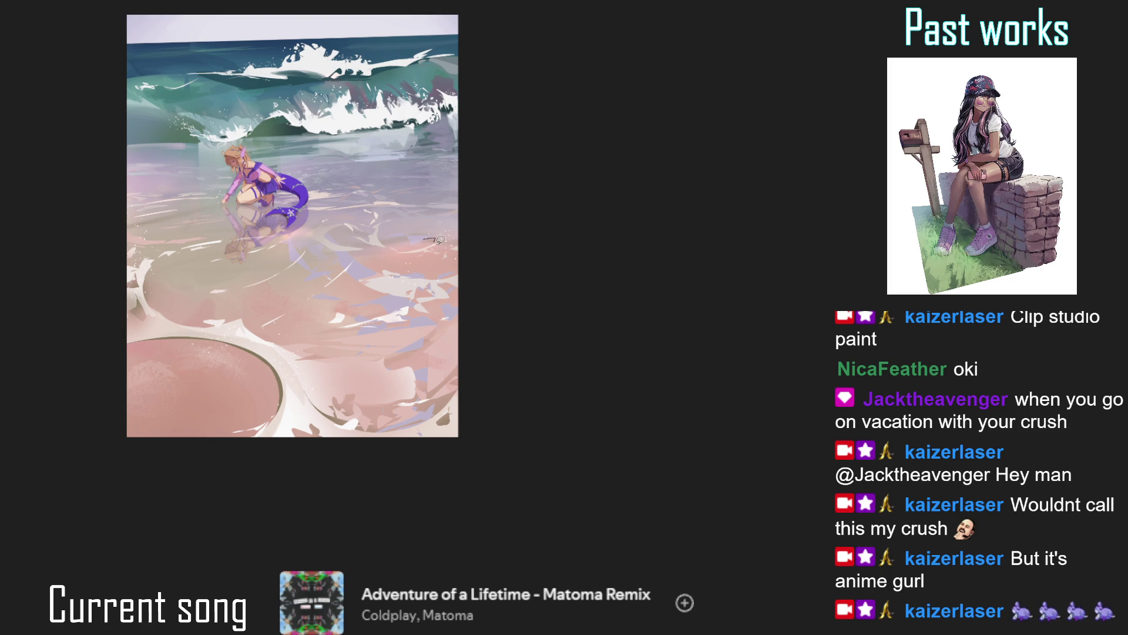
drag(439, 330, 435, 358)
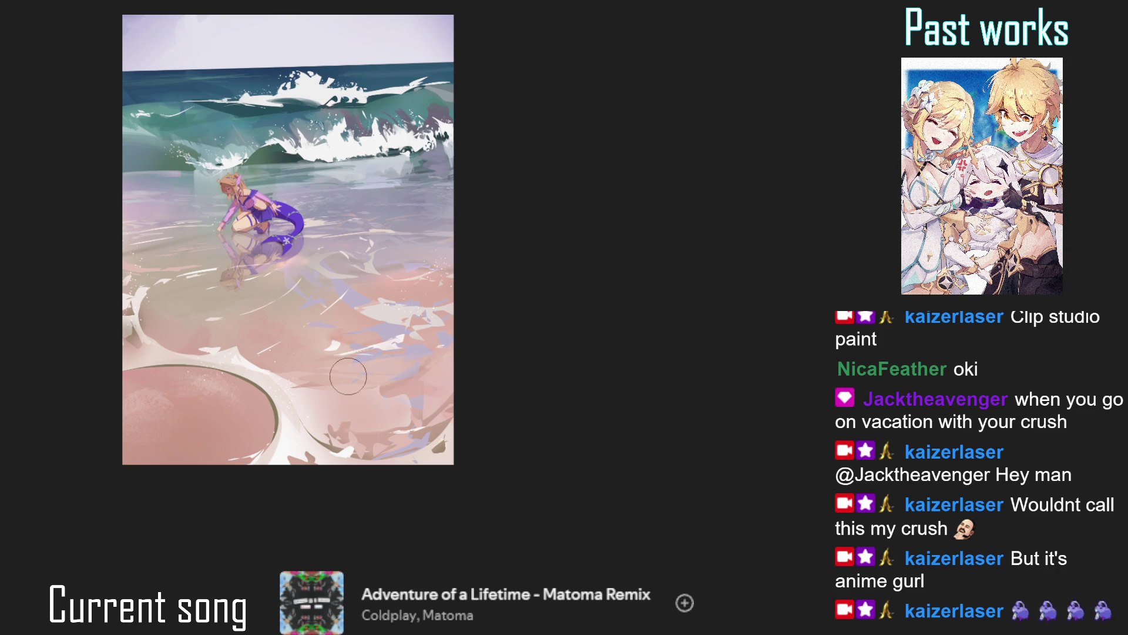
scroll(310, 215, up, 3)
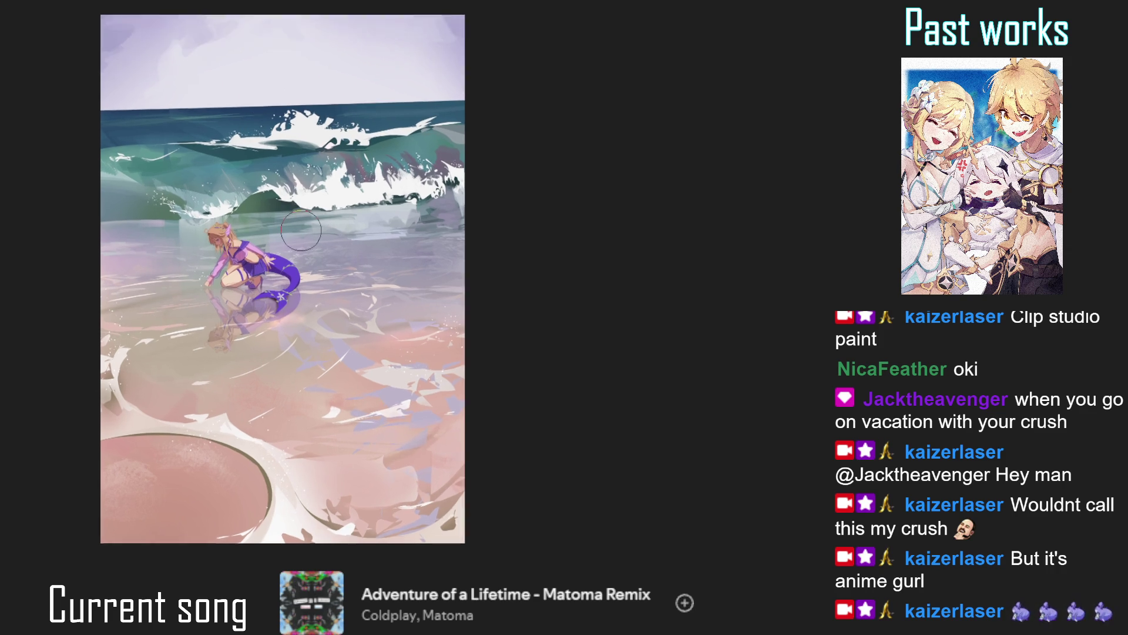
Paint three skin-toned finger strokes reaching down from the girl's hand toward the water.
scroll(310, 215, down, 2)
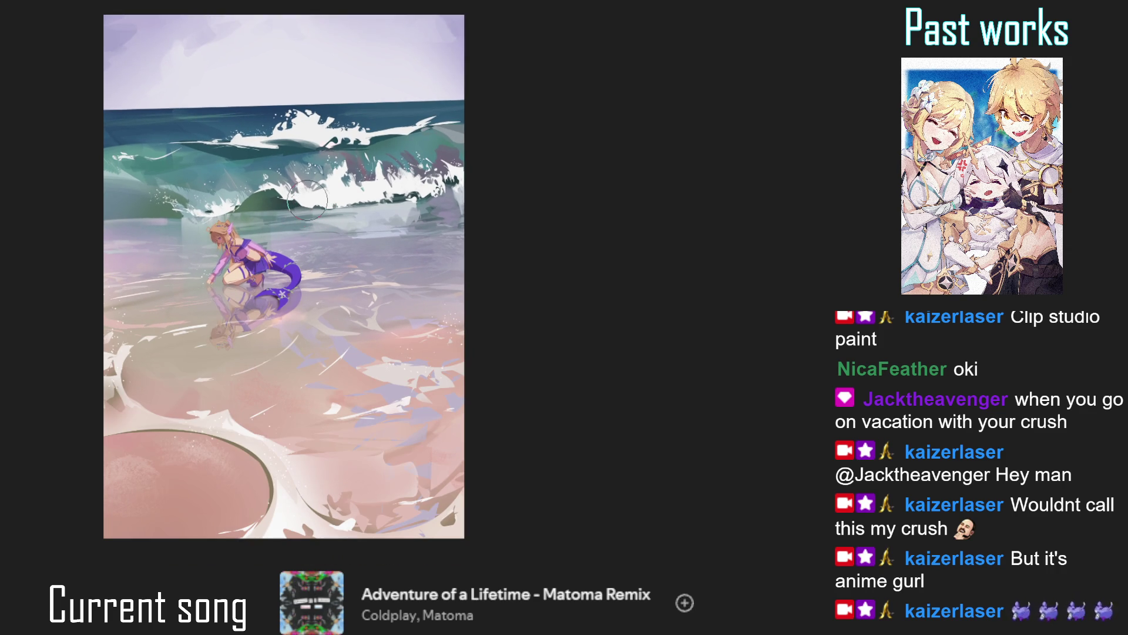
scroll(307, 200, up, 3)
scroll(288, 194, up, 2)
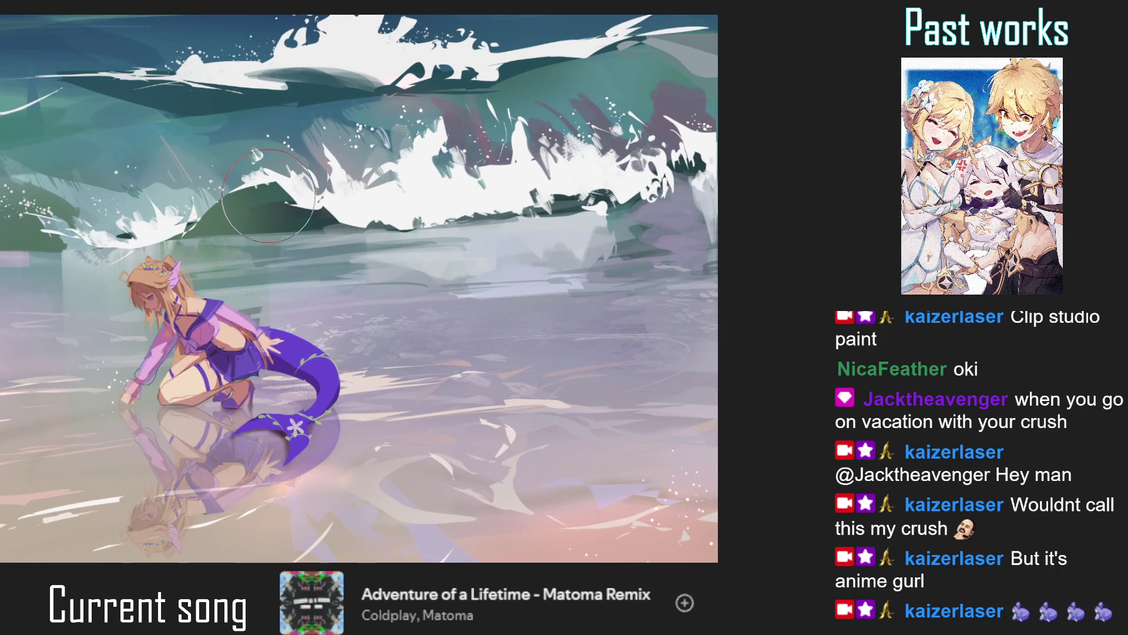
scroll(70, 365, down, 3)
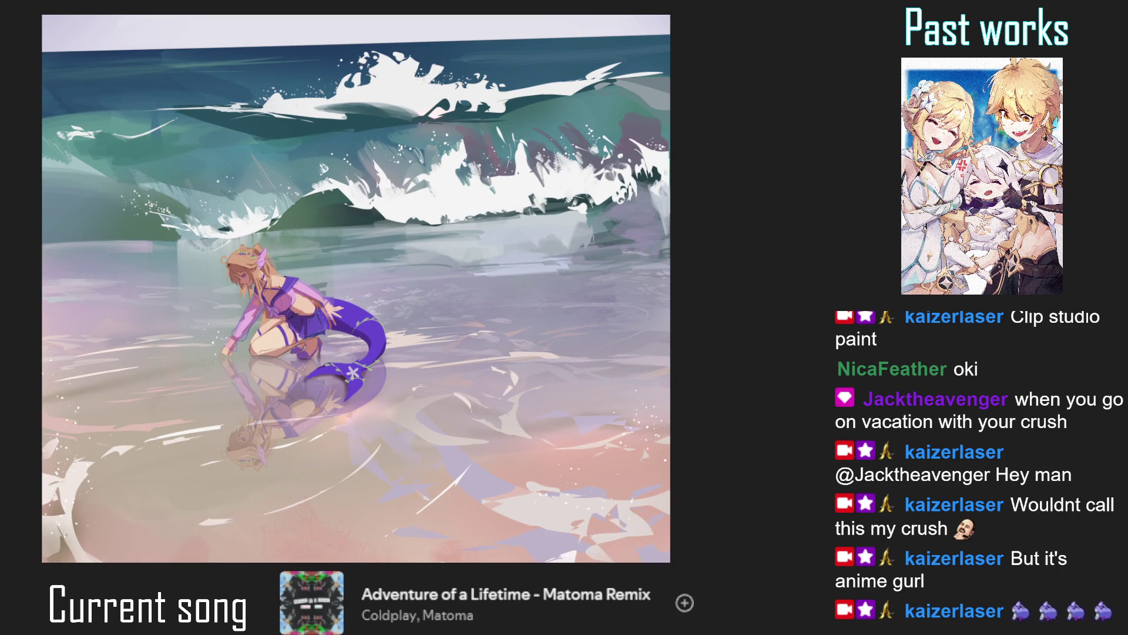
scroll(283, 324, up, 5)
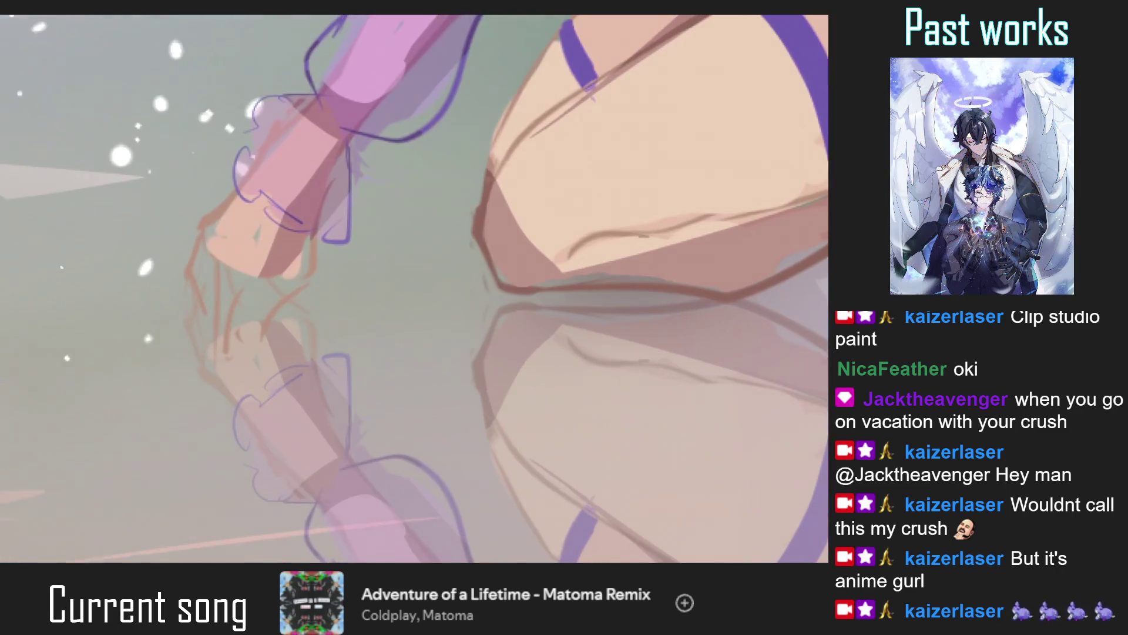
drag(247, 271, 227, 346)
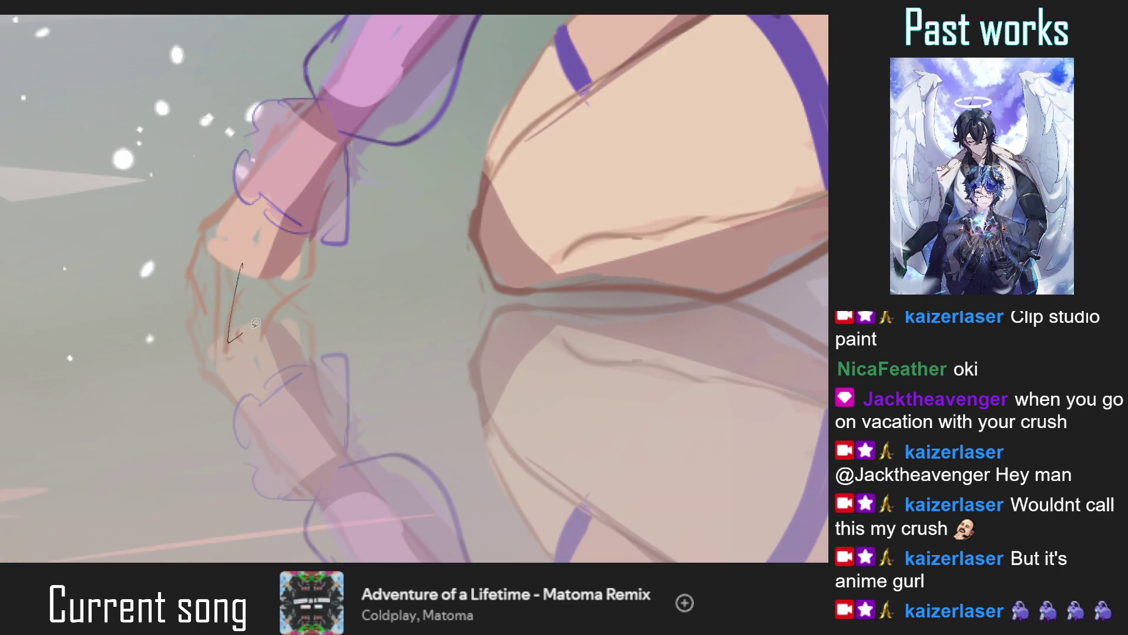
drag(236, 244, 244, 230)
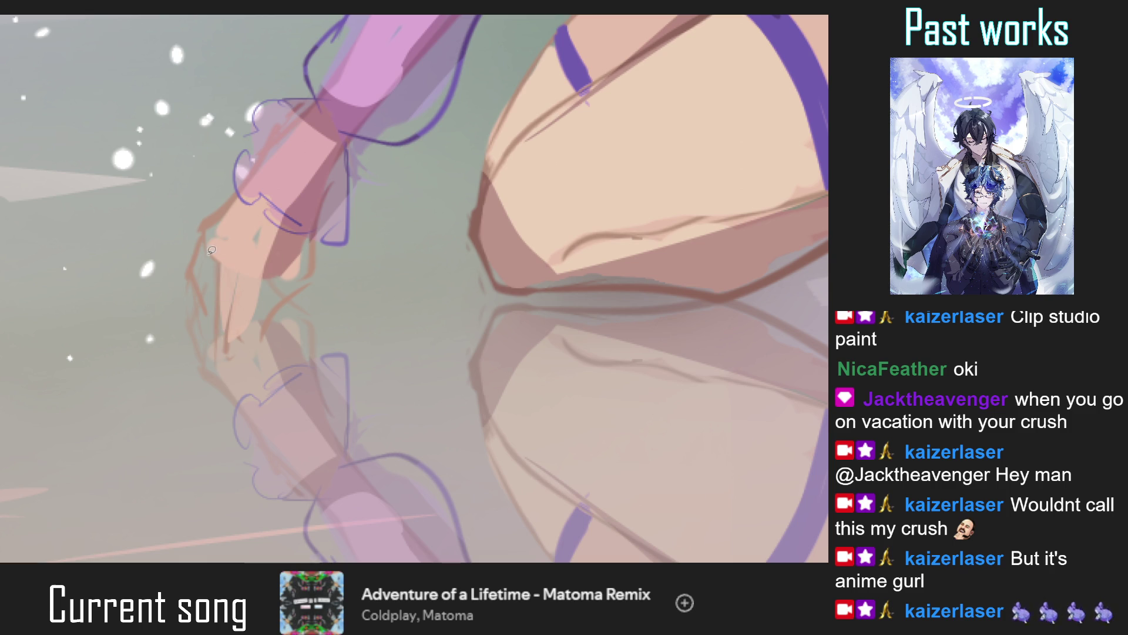
drag(215, 270, 203, 329)
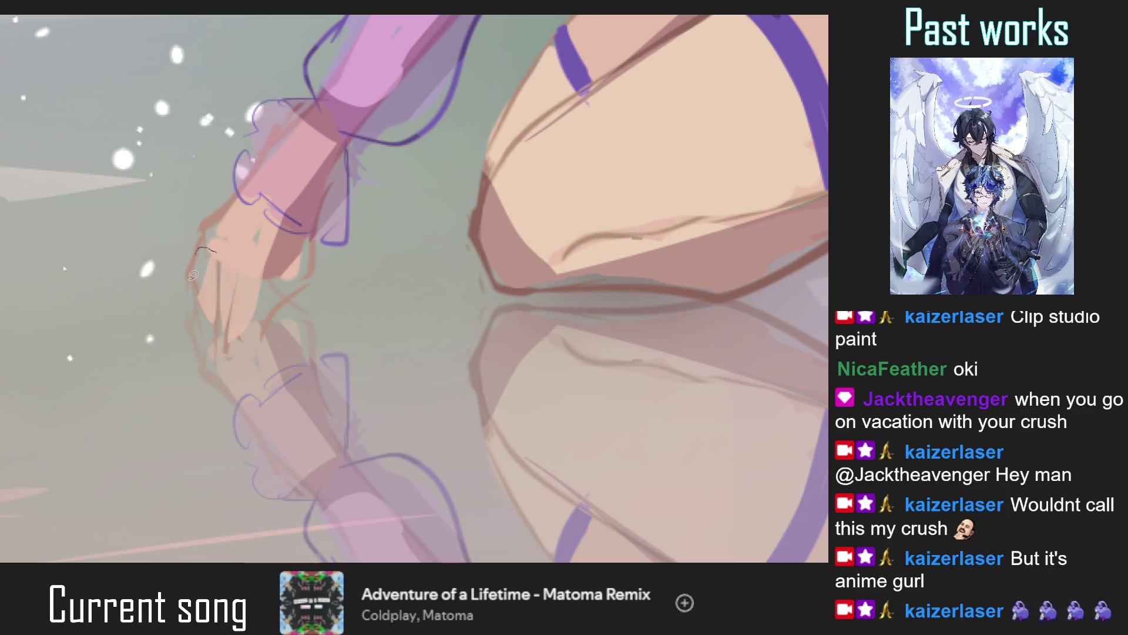
scroll(224, 311, down, 5)
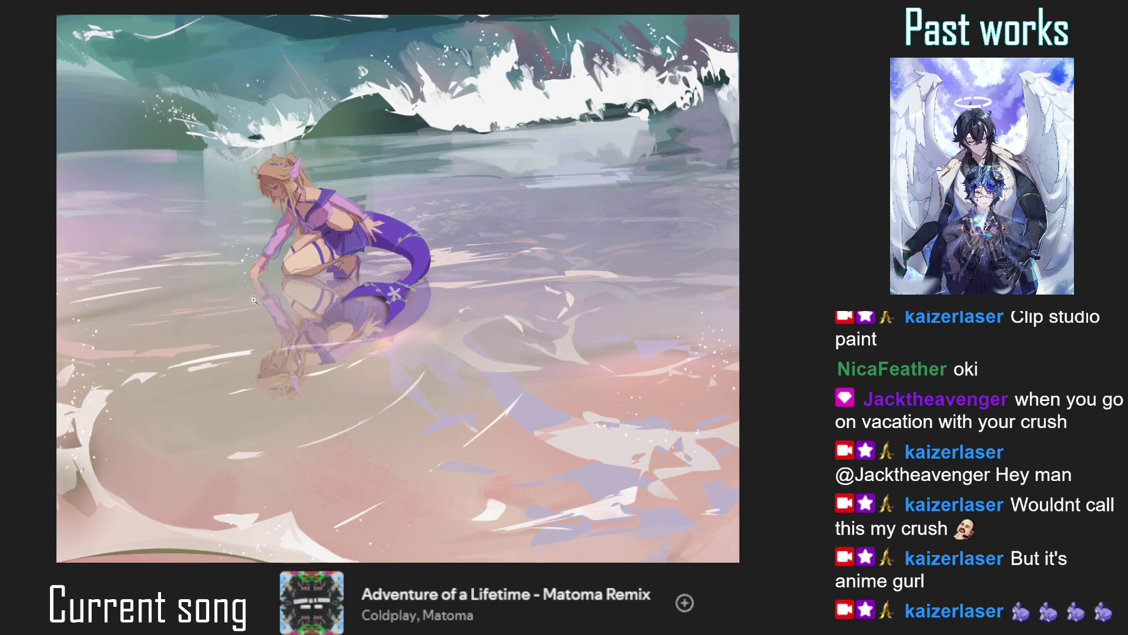
Draw one thin dark line between the fingers of the girl's hand, then review it zoomed out.
scroll(253, 247, up, 5)
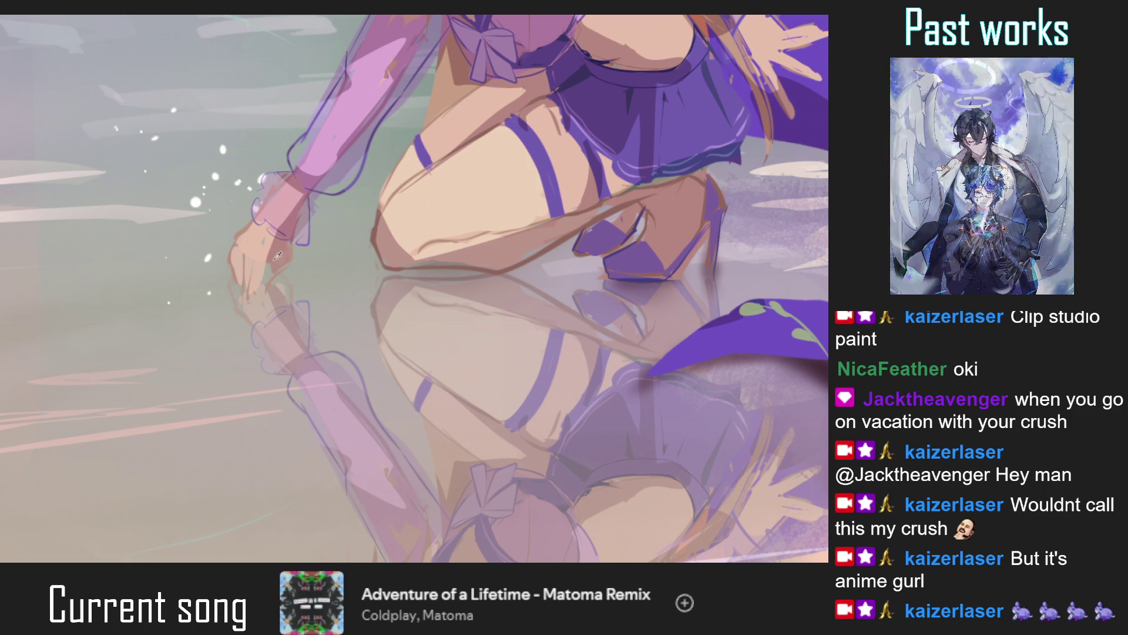
scroll(271, 279, down, 5)
scroll(268, 258, up, 5)
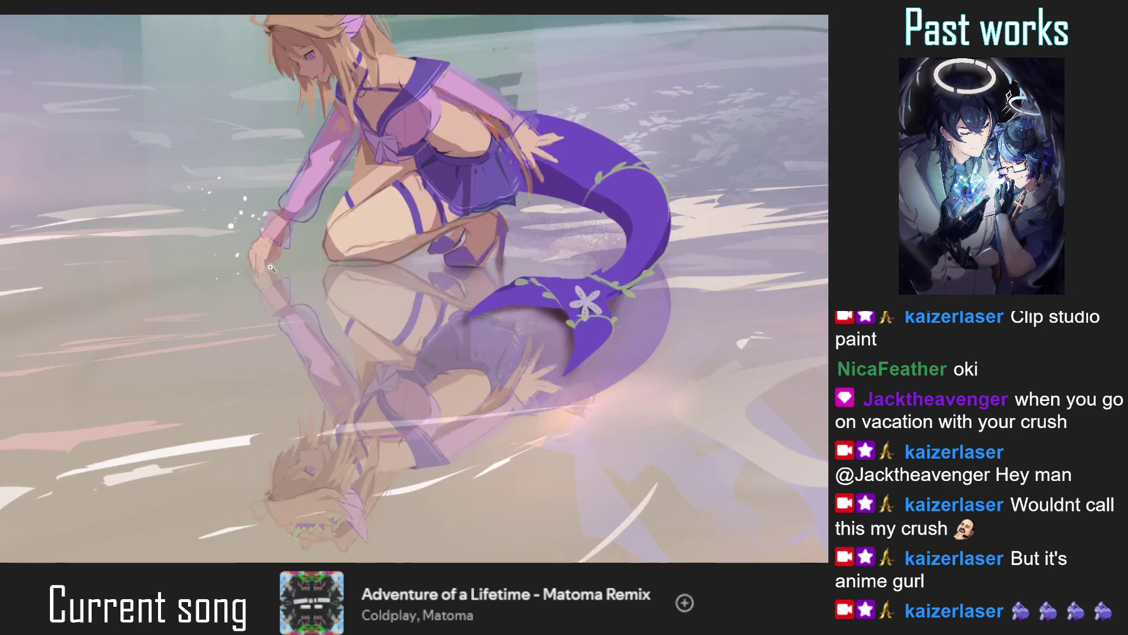
drag(243, 241, 242, 262)
scroll(247, 257, down, 5)
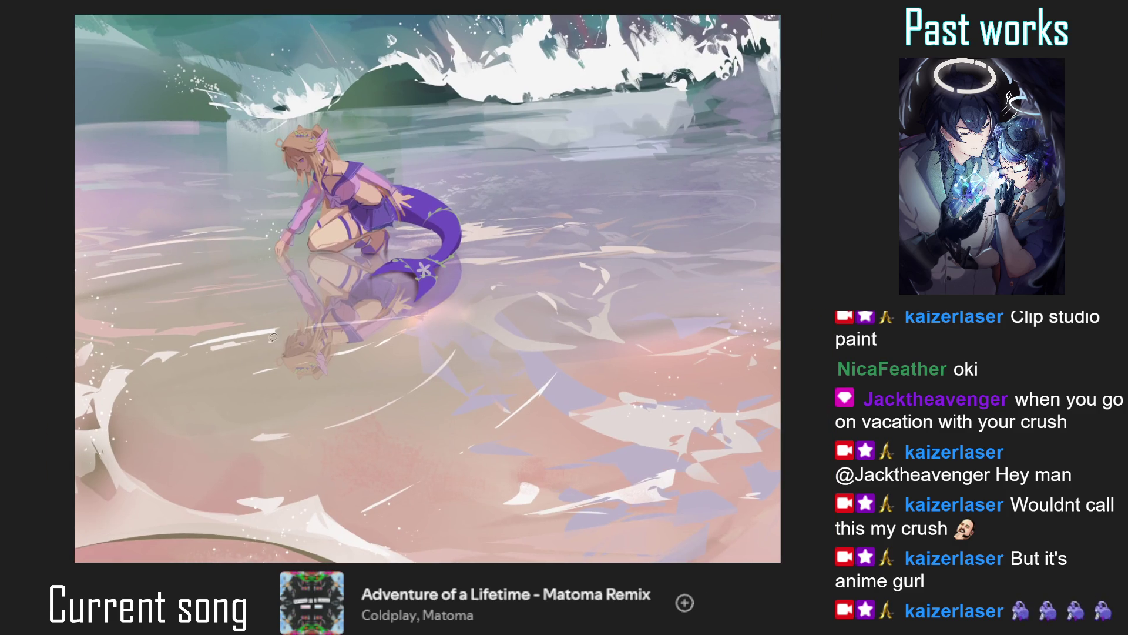
scroll(276, 308, down, 2)
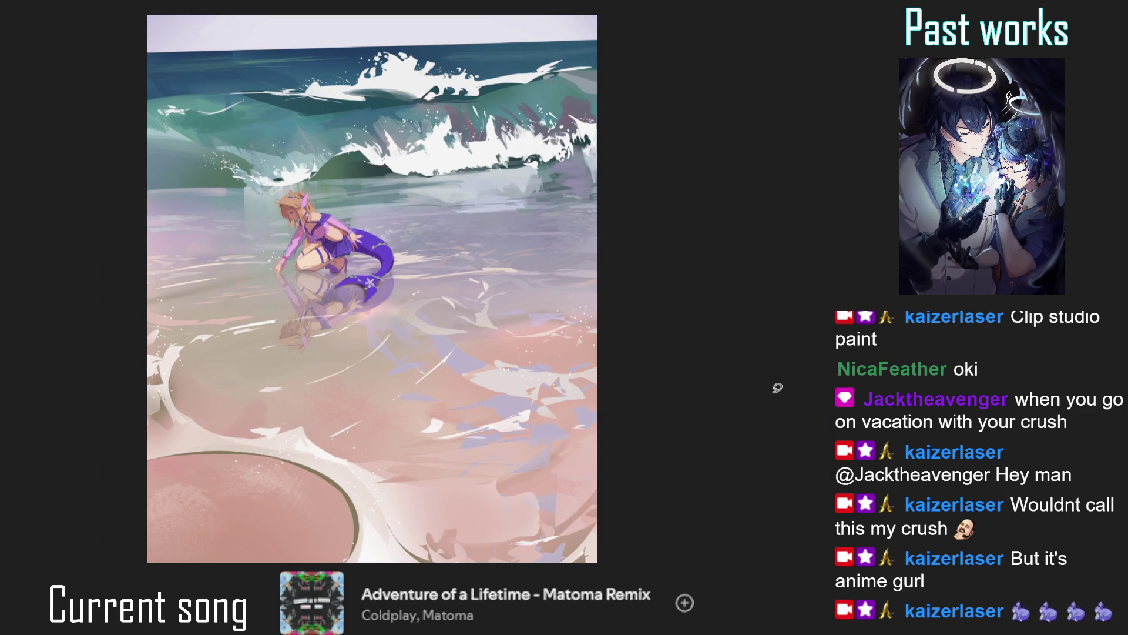
scroll(332, 292, down, 2)
scroll(333, 292, up, 2)
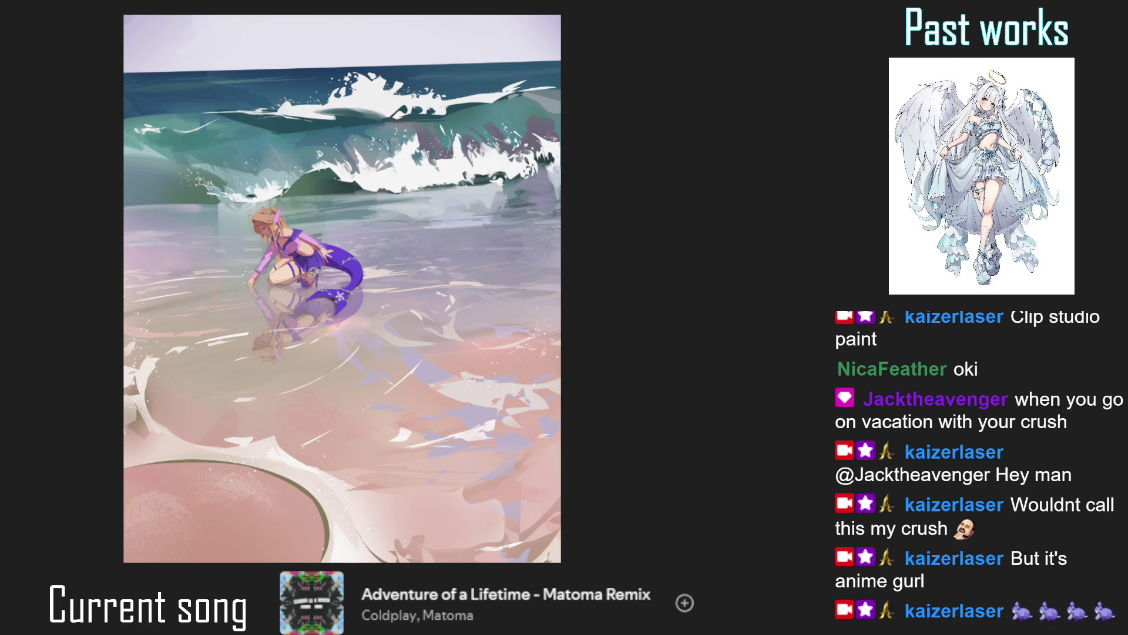
scroll(319, 273, up, 5)
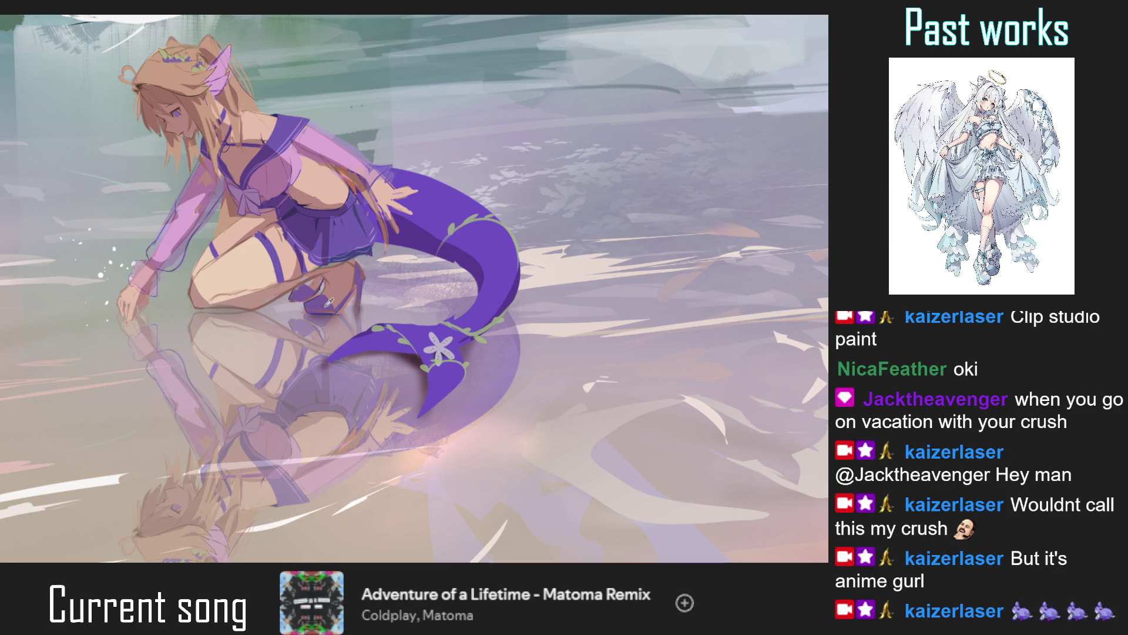
Paint a small light highlight under the skirt by the shoe, then fit the painting to the window.
scroll(325, 305, up, 3)
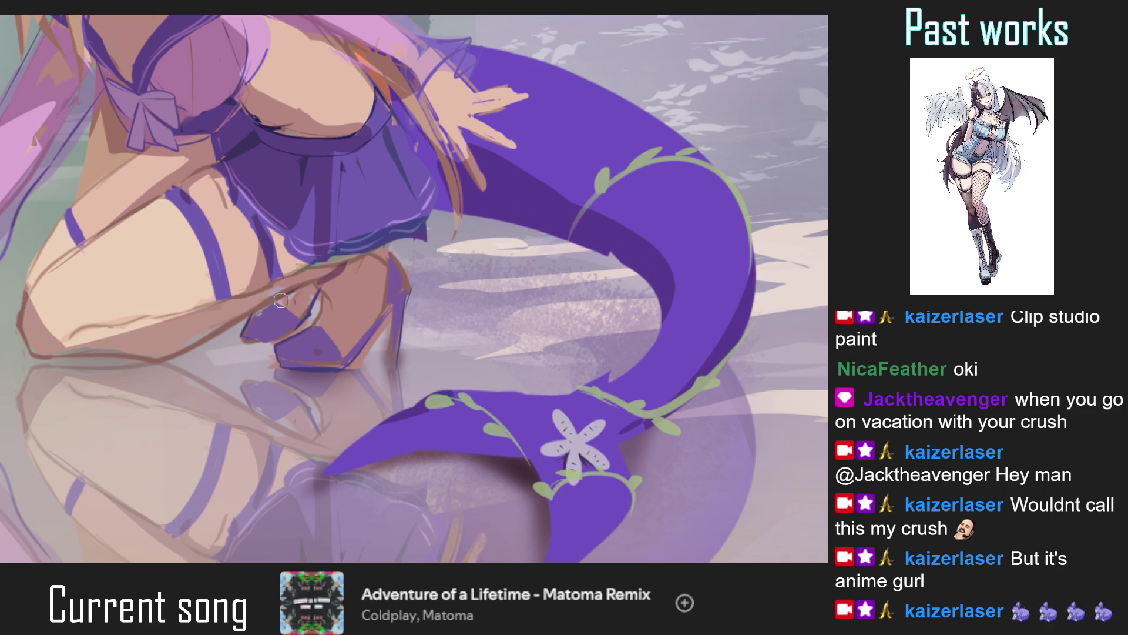
mouse_move(310, 285)
mouse_down()
mouse_move(297, 327)
mouse_move(347, 294)
mouse_up()
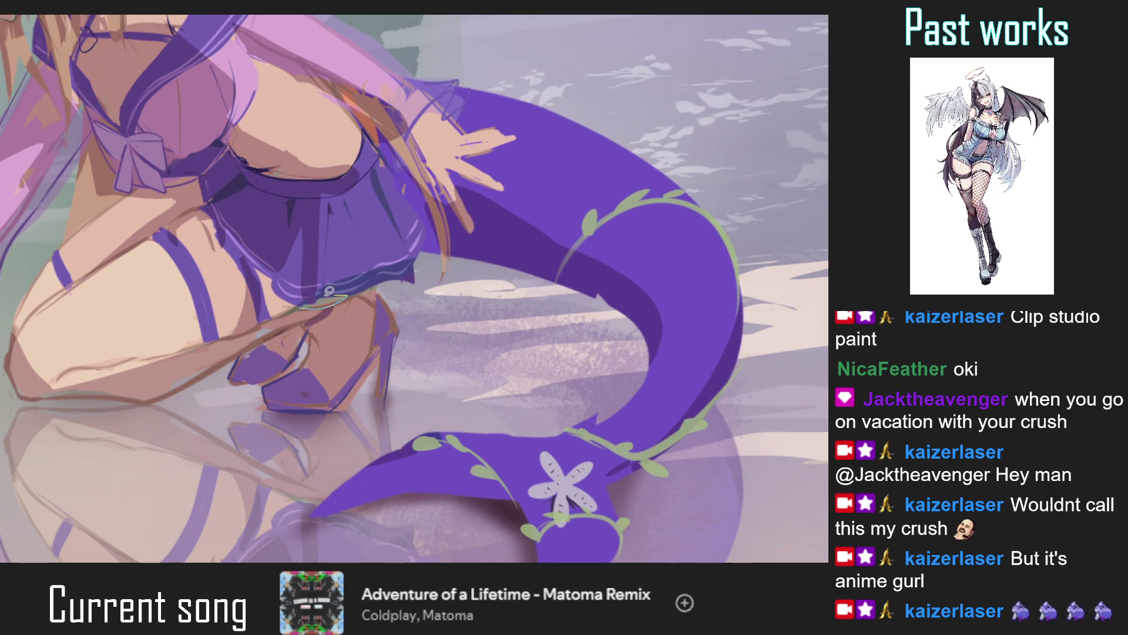
key(ctrl+0)
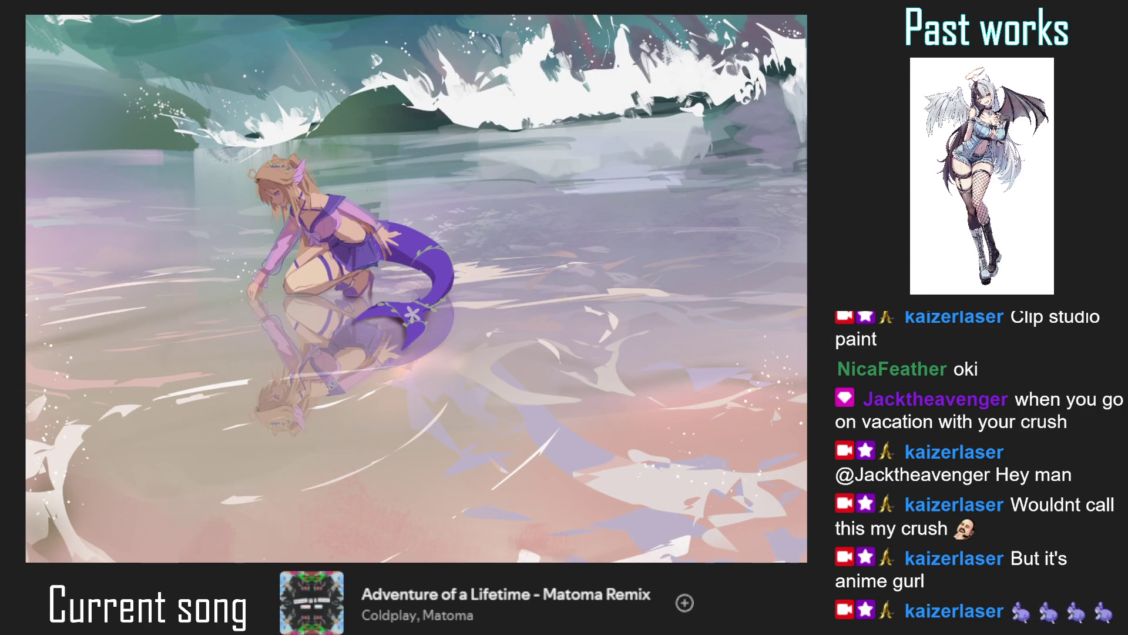
scroll(351, 274, up, 3)
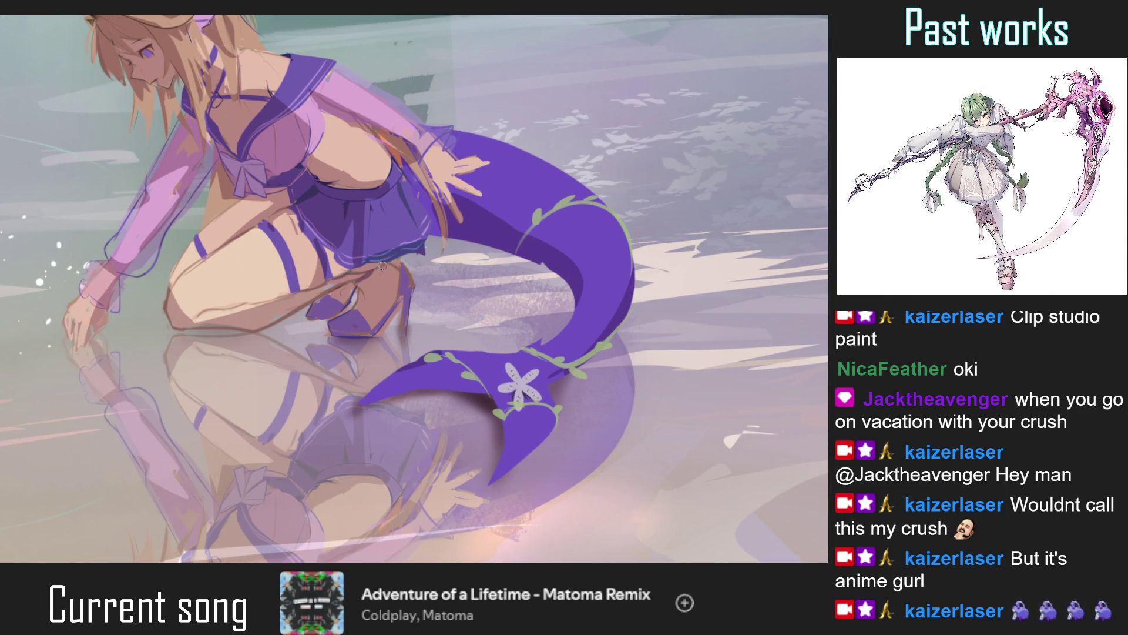
scroll(352, 271, down, 3)
scroll(344, 360, down, 2)
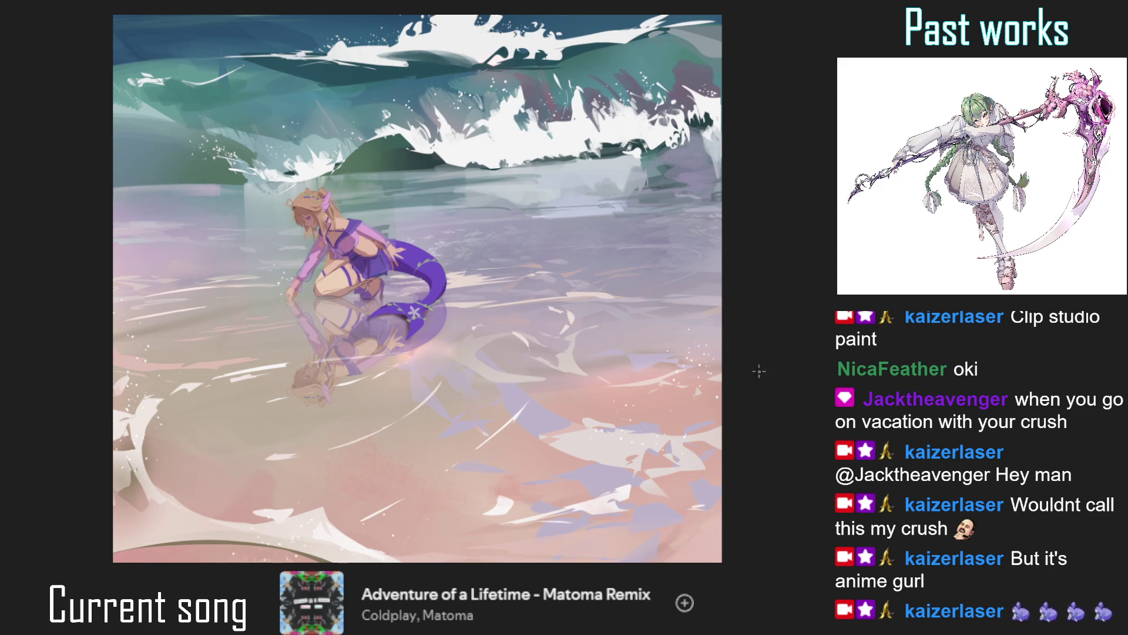
Undo the crop to restore the full portrait painting, then tilt the canvas view.
key(ctrl+z)
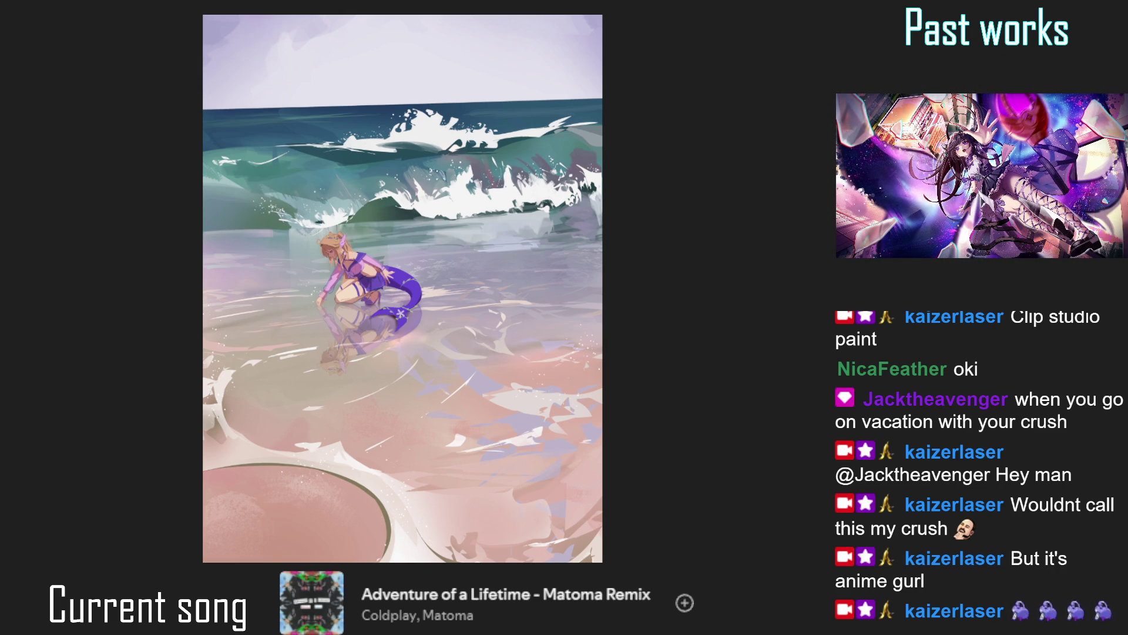
drag(695, 321, 415, 213)
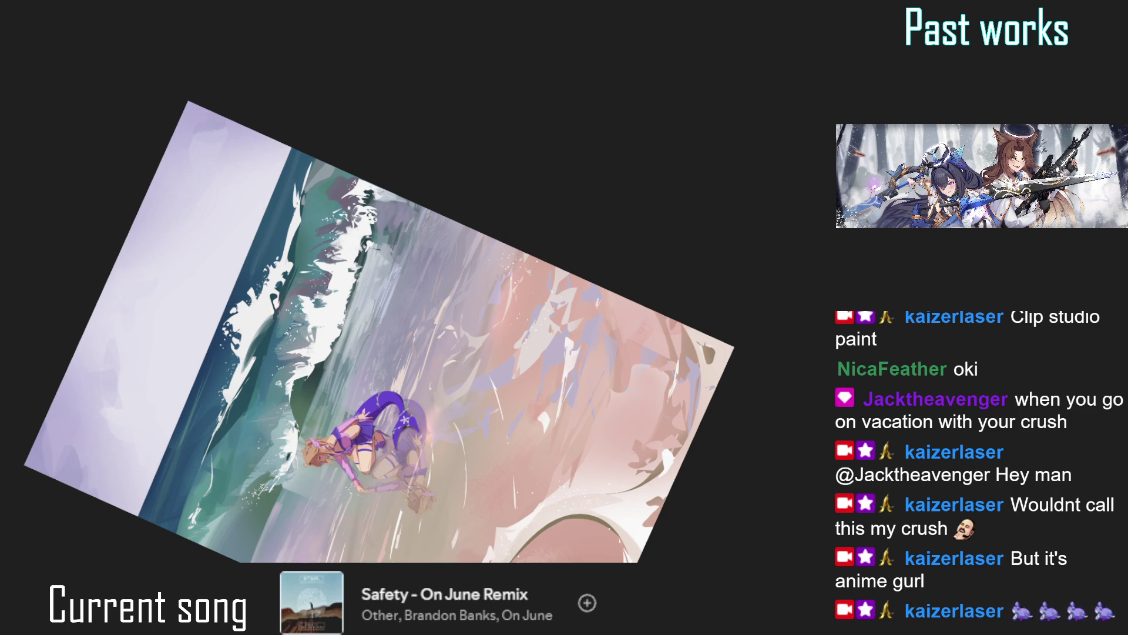
Dab small white marks, straighten the canvas view, resize the brush with [ and ], and zoom in.
drag(369, 222, 372, 243)
key(ctrl+0)
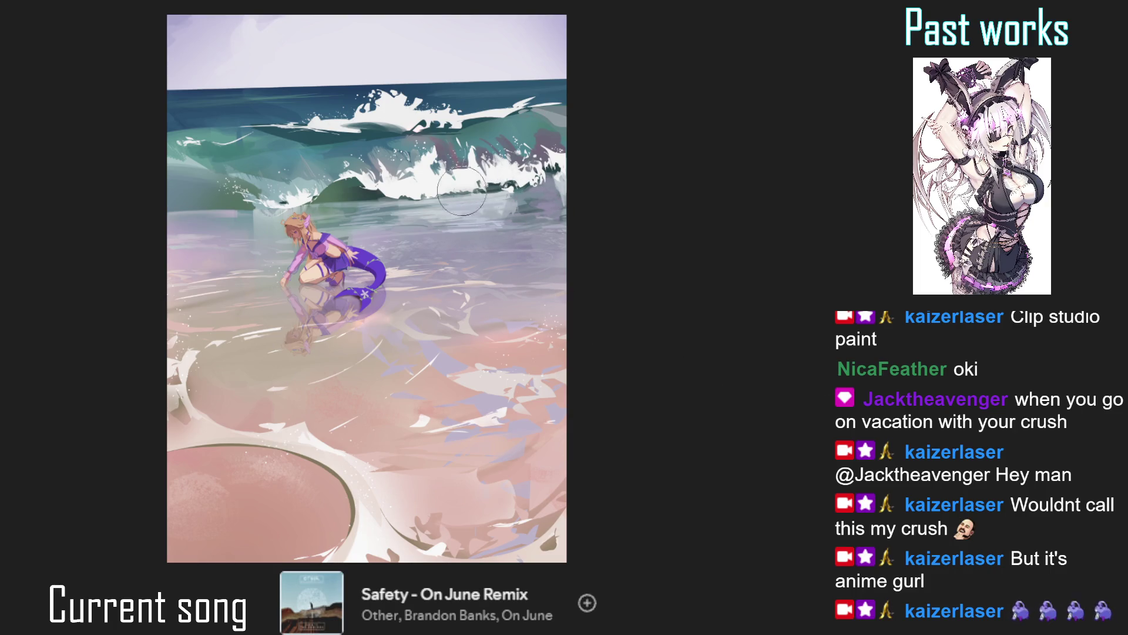
key(bracketright)
key(bracketright)
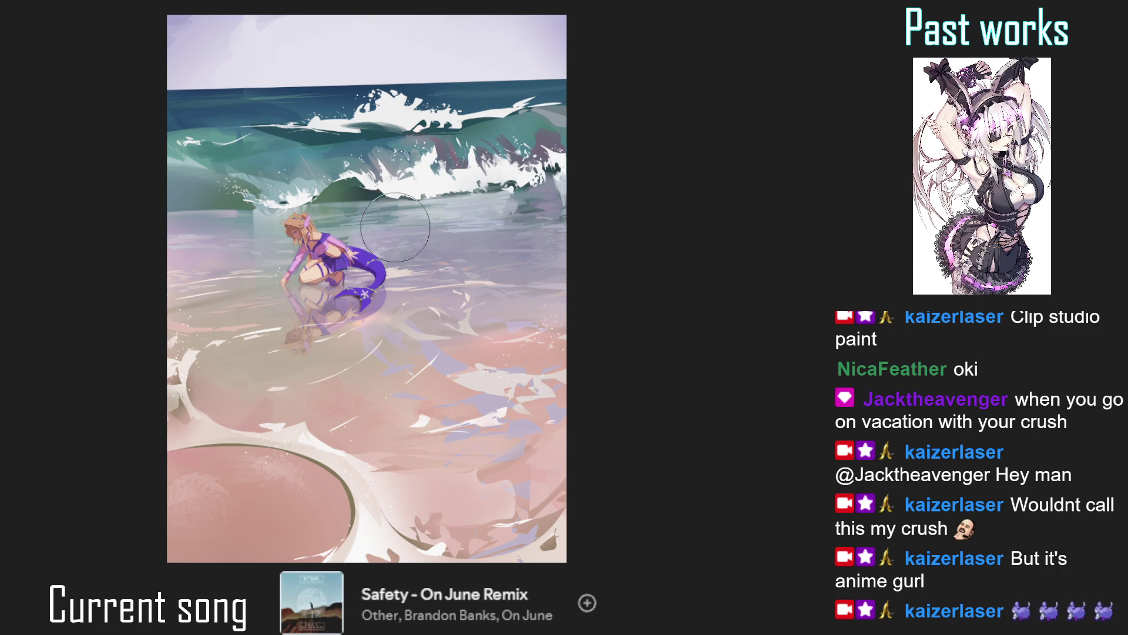
key(bracketleft)
key(bracketleft)
scroll(391, 353, down, 2)
key(bracketright)
key(bracketright)
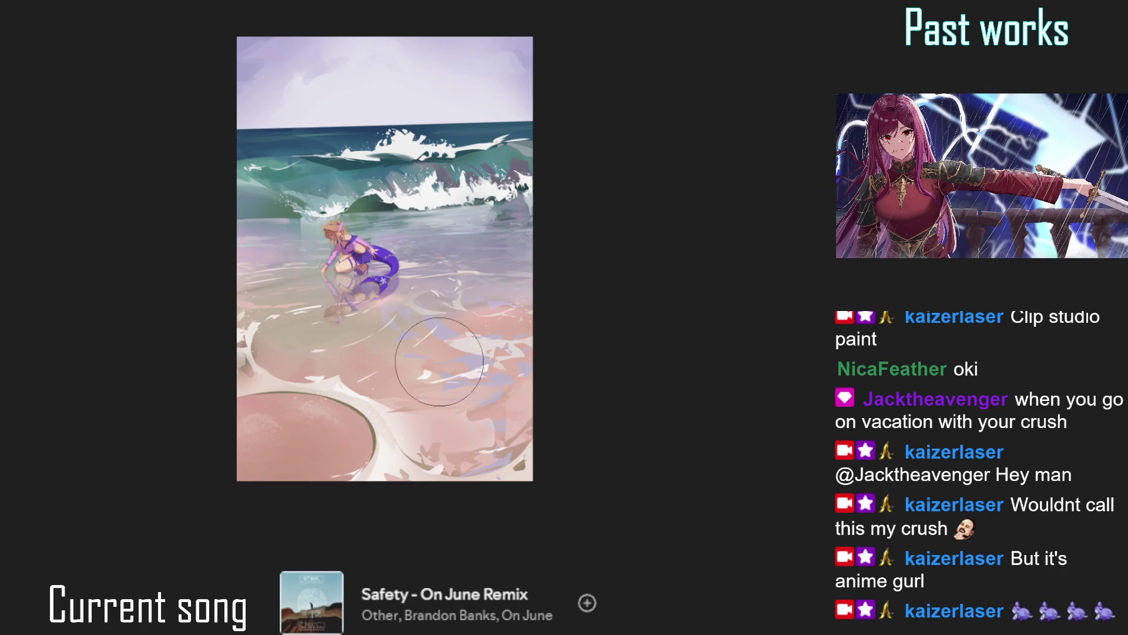
key(bracketleft)
key(bracketleft)
key(bracketright)
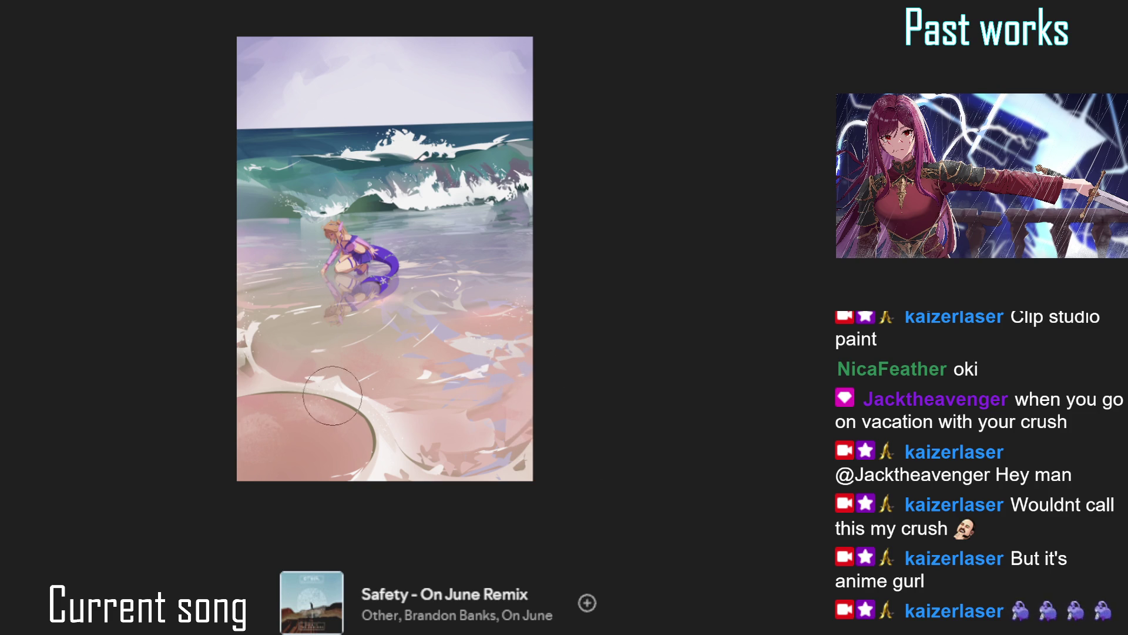
key(bracketleft)
key(bracketleft)
key(bracketleft)
key(bracketleft)
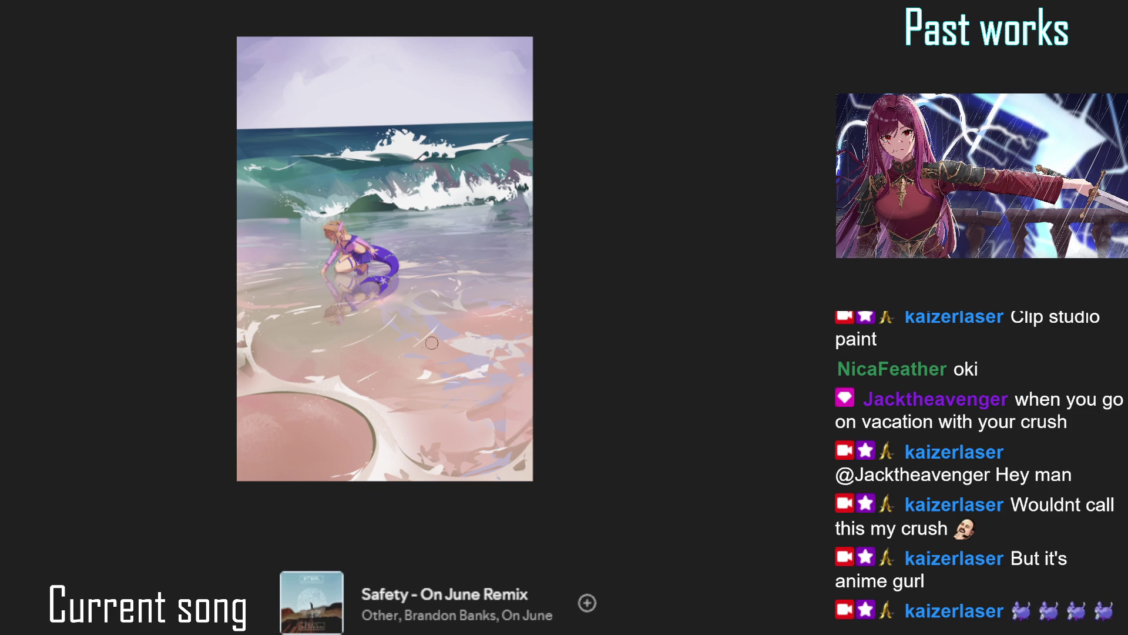
key(ctrl+plus)
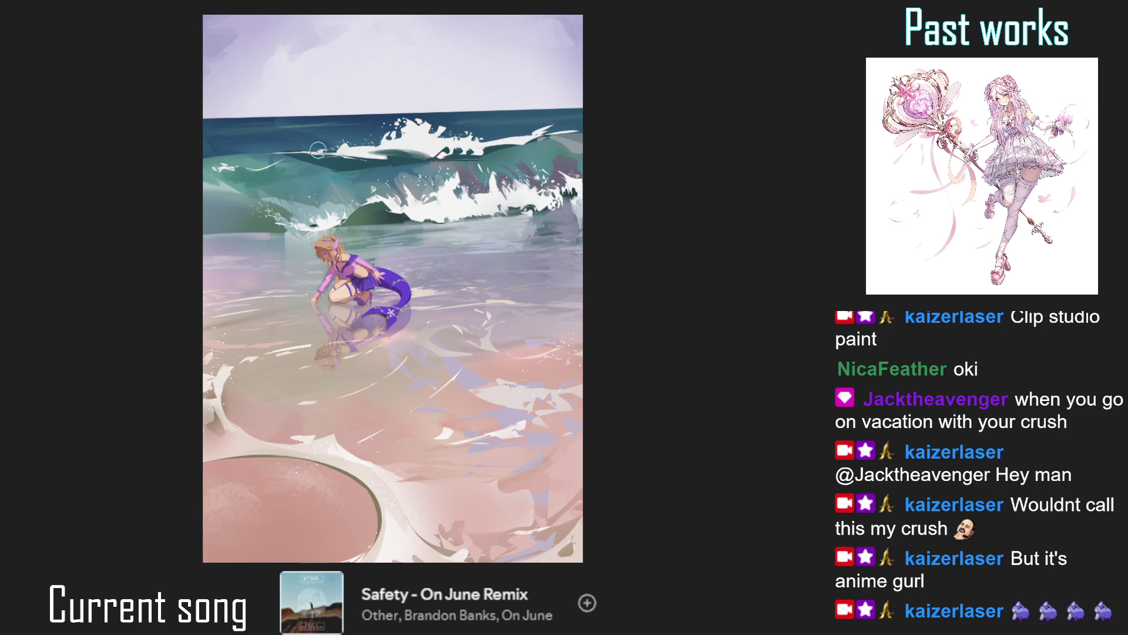
scroll(318, 150, down, 2)
scroll(314, 158, up, 1)
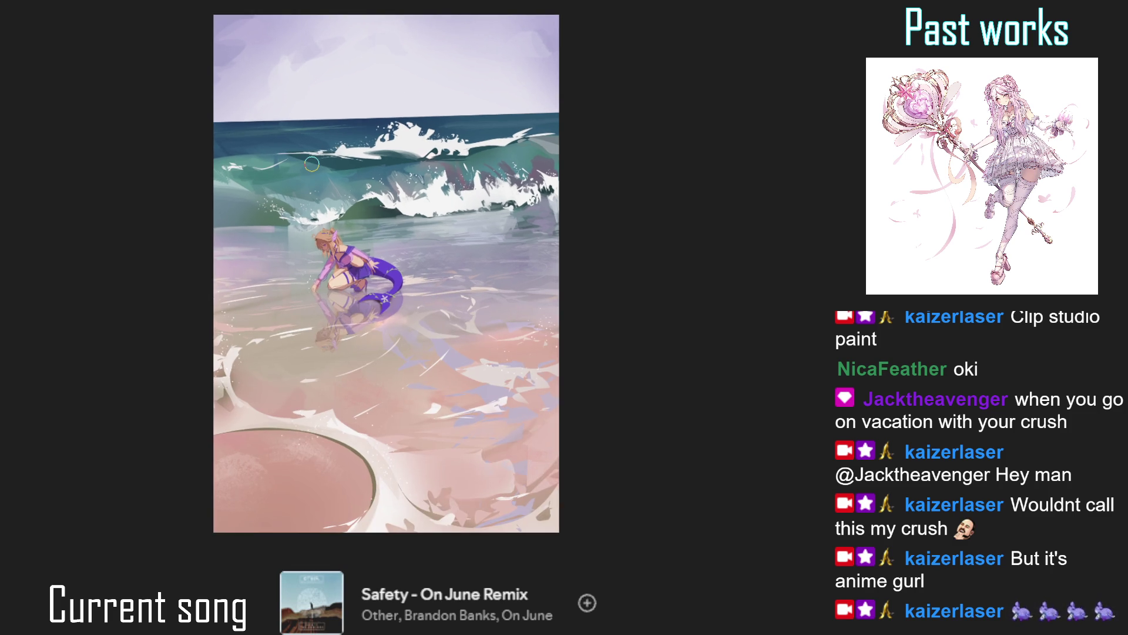